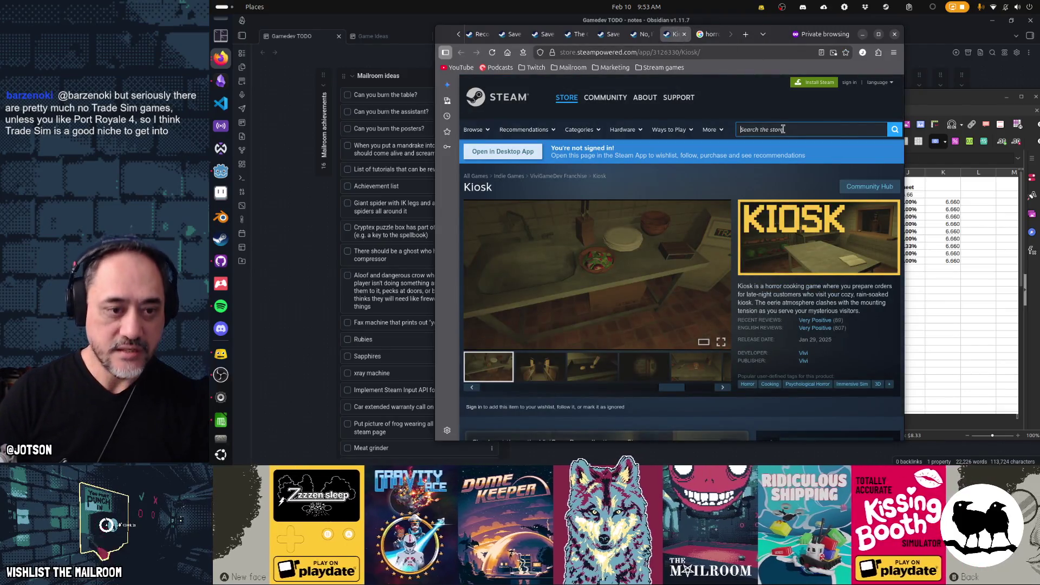
Step: Search Steam for 'loan shark', open Loan Shark in a new tab and check its $3.99 price
type("loan shark")
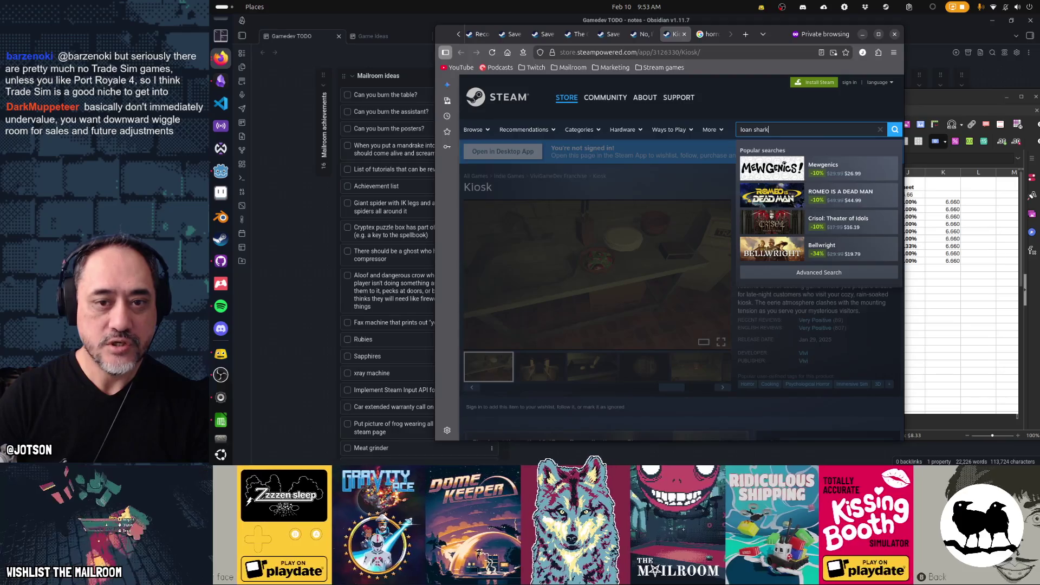
middle_click(820, 168)
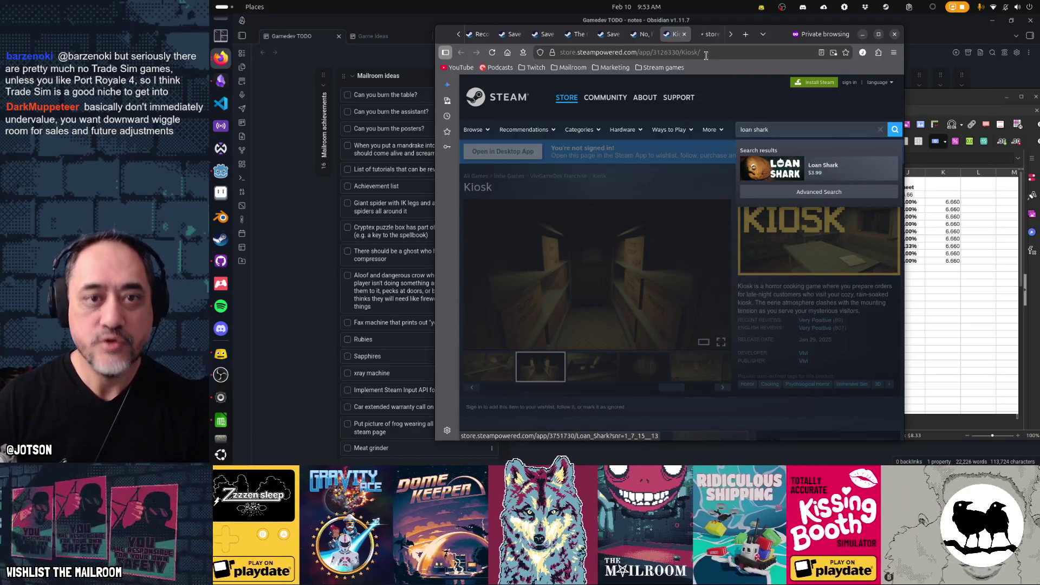
left_click(708, 37)
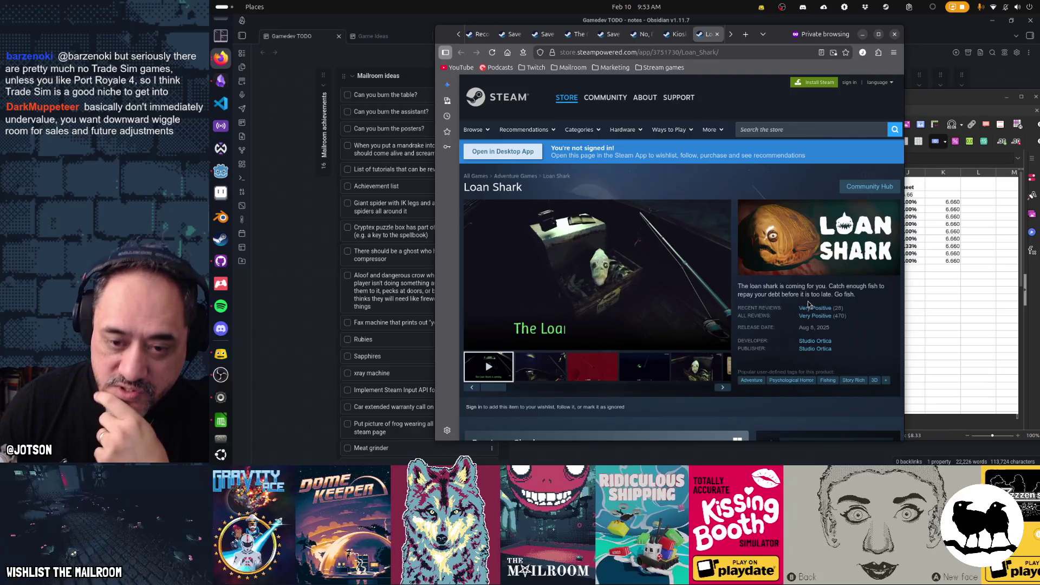
scroll(808, 303, "down", 3)
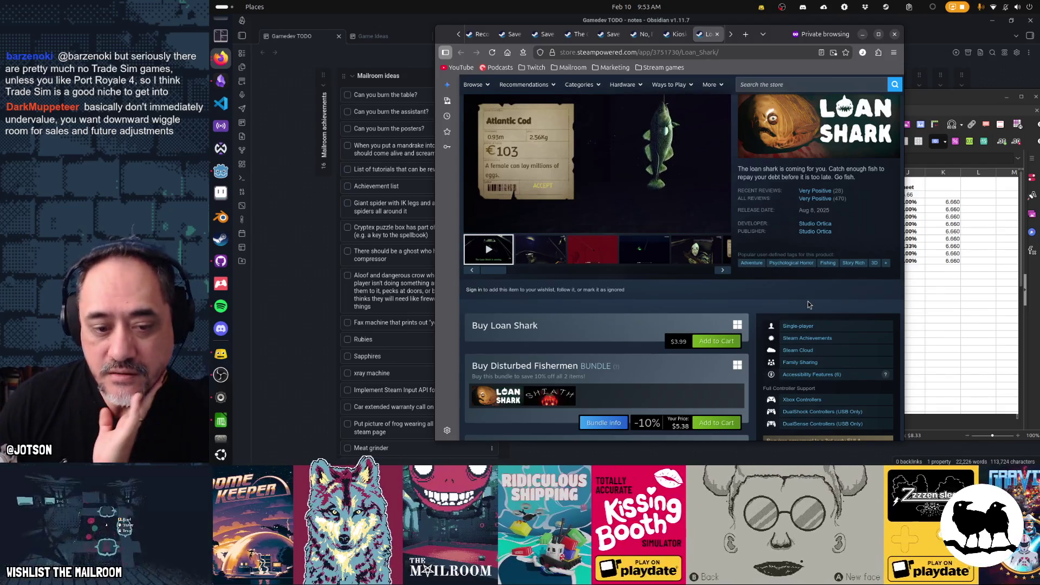
left_click(952, 296)
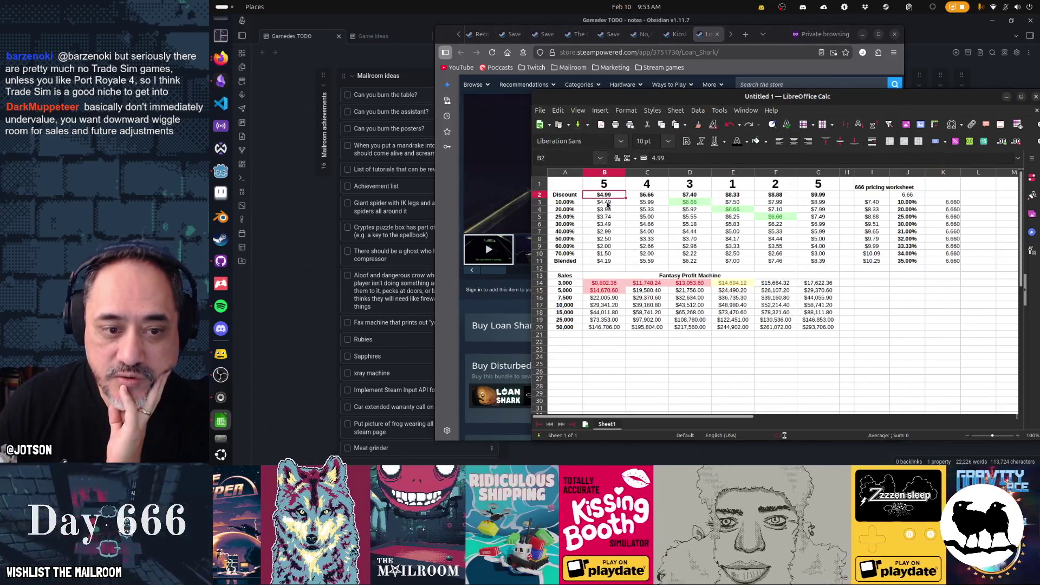
left_click(616, 286)
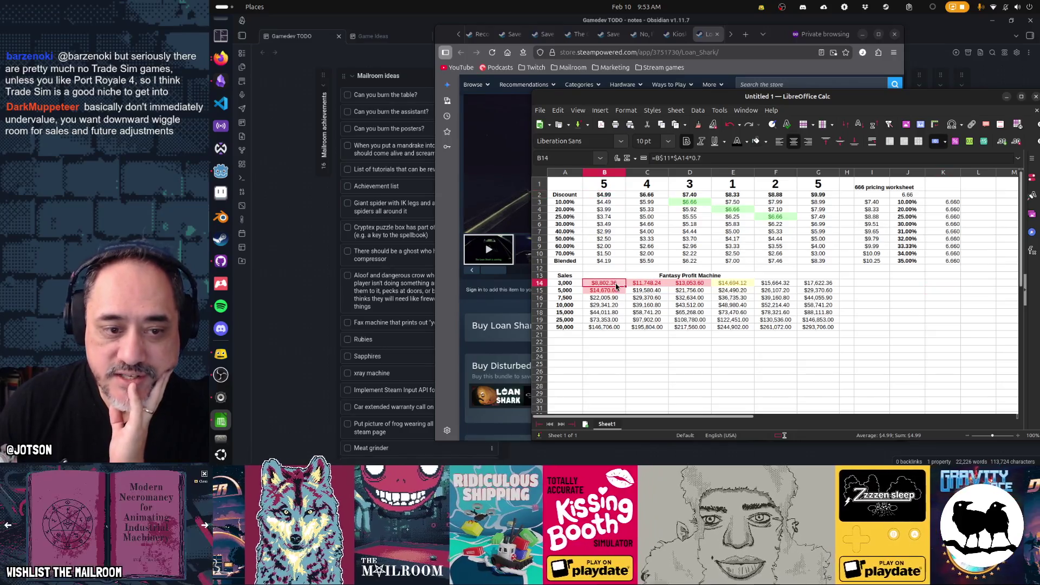
left_click(616, 321)
left_click(566, 283)
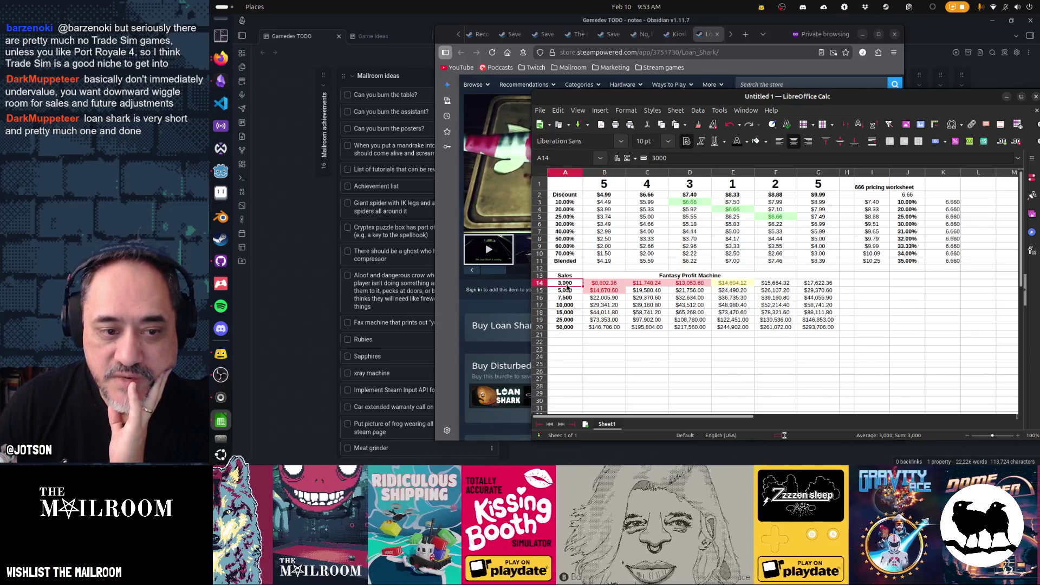
left_click_drag(568, 287, 566, 294)
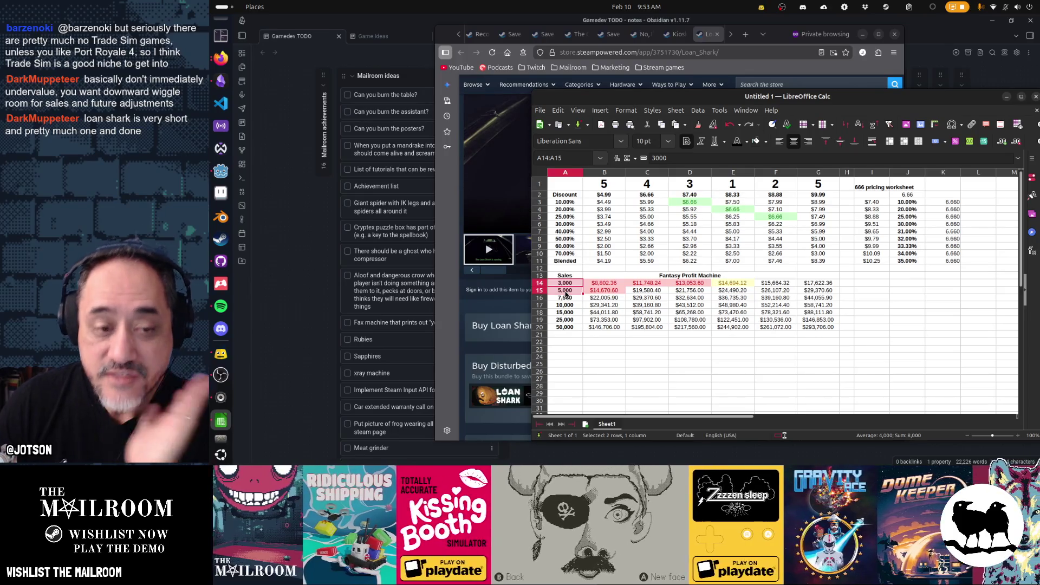
left_click_drag(566, 294, 565, 283)
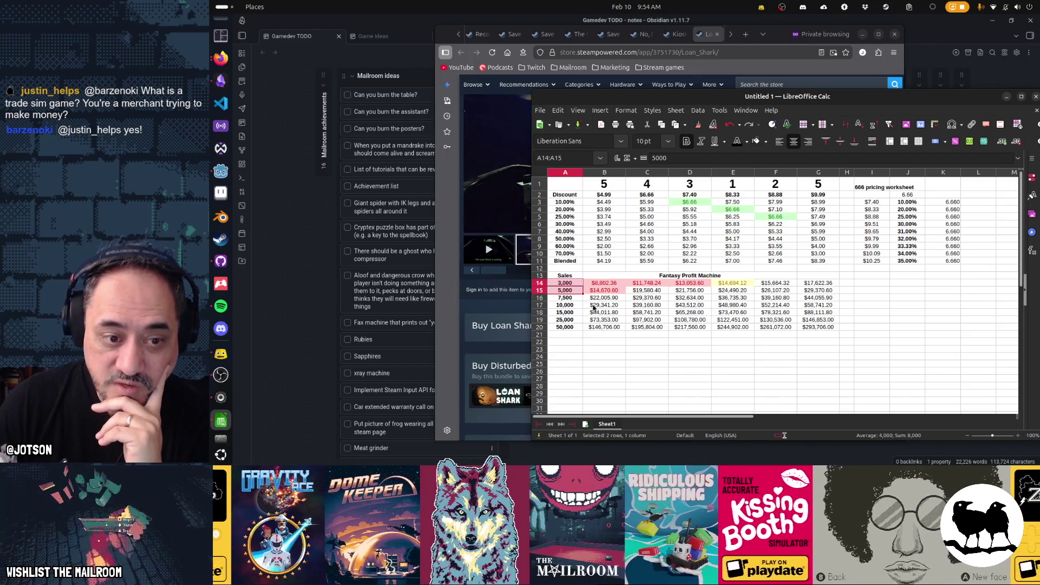
left_click(609, 195)
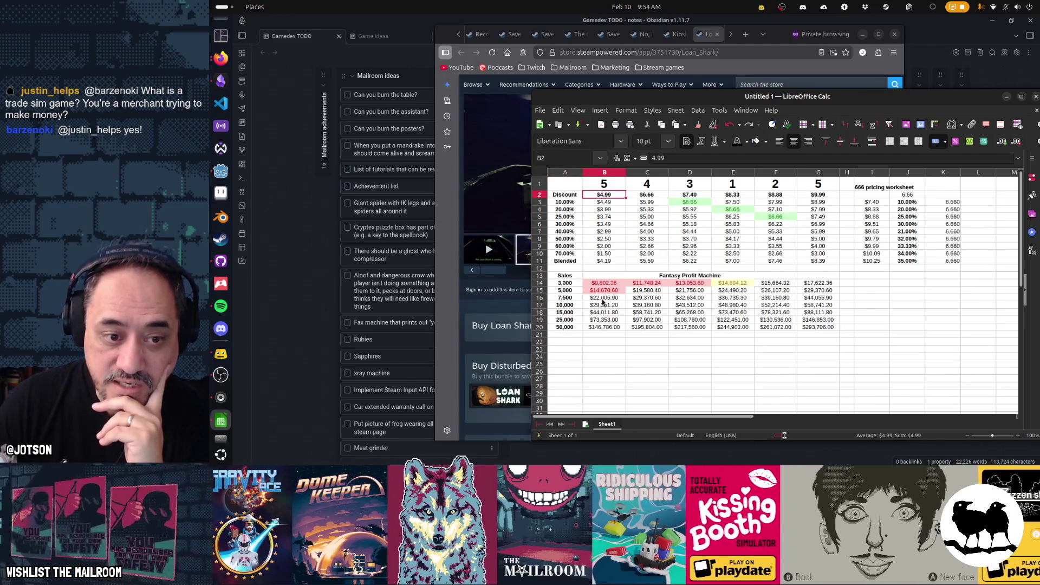
left_click_drag(571, 312, 599, 315)
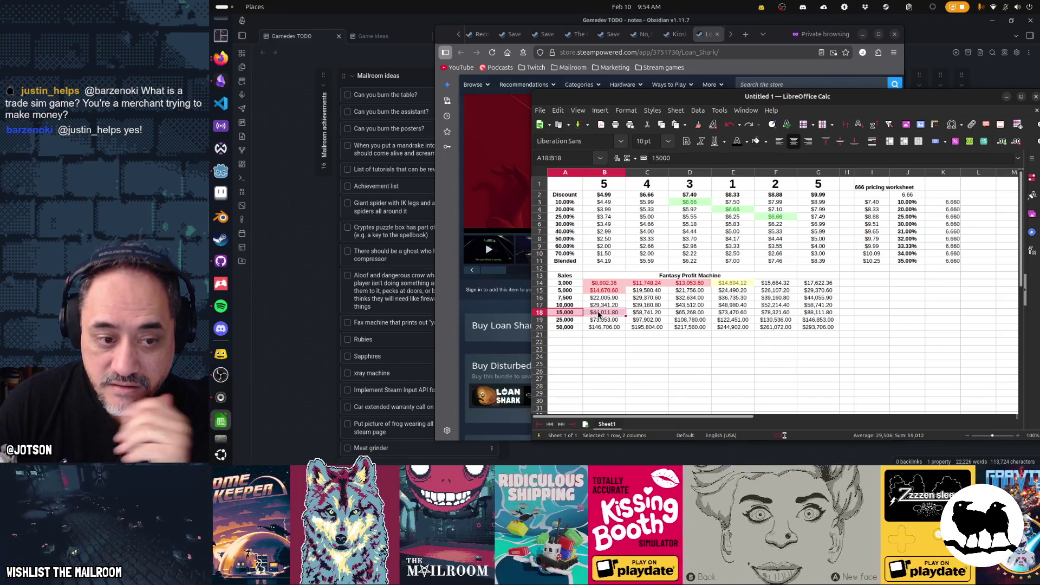
left_click_drag(565, 313, 752, 317)
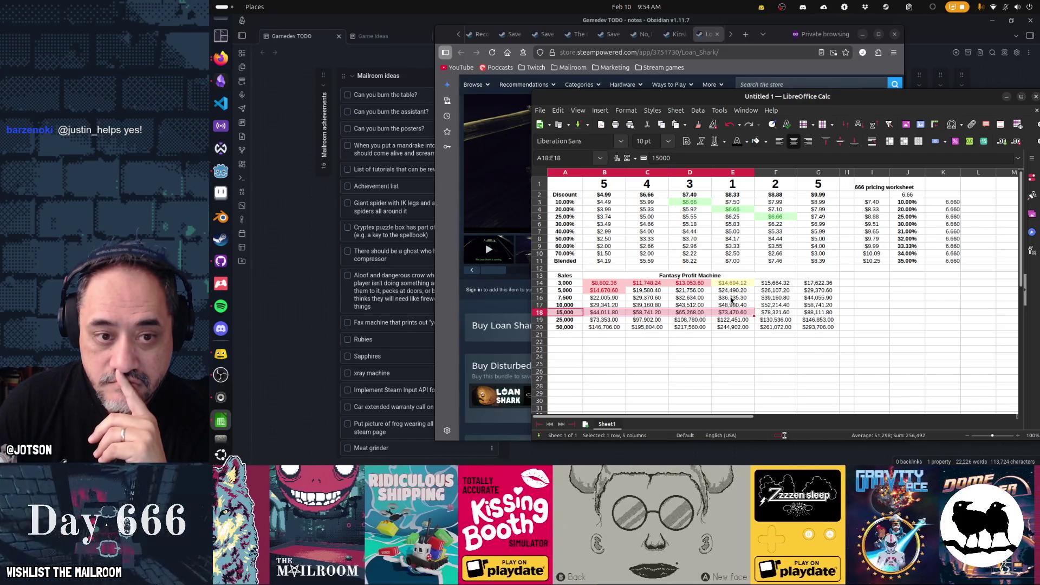
mouse_move(607, 203)
left_mouse_down()
mouse_move(617, 244)
mouse_move(786, 382)
left_mouse_up()
left_click(604, 334)
mouse_move(604, 194)
left_mouse_down()
mouse_move(780, 341)
mouse_move(776, 327)
left_mouse_up()
left_click(615, 302)
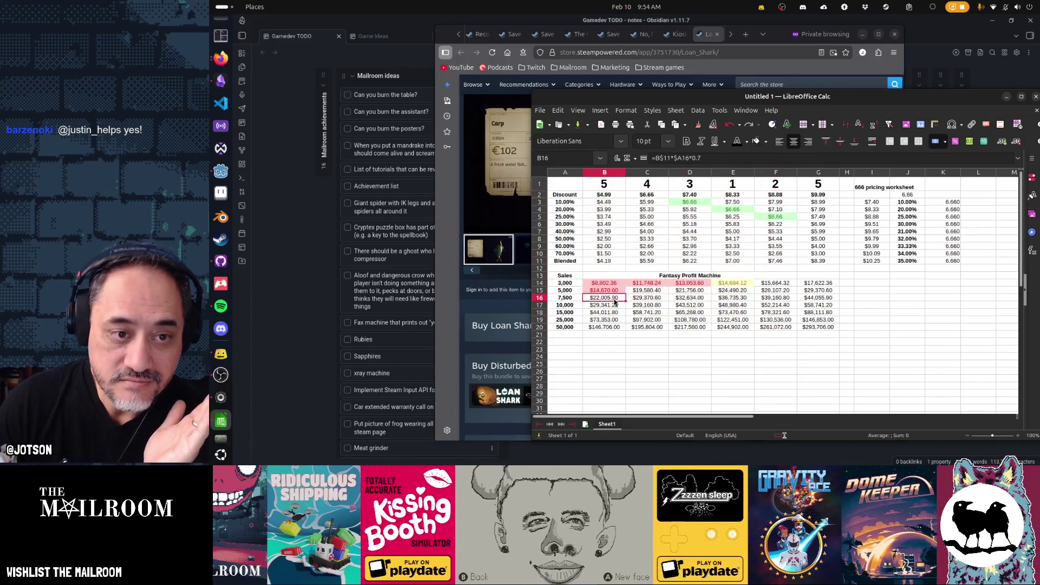
mouse_move(602, 199)
left_mouse_down()
mouse_move(604, 260)
mouse_move(775, 303)
mouse_move(776, 327)
left_mouse_up()
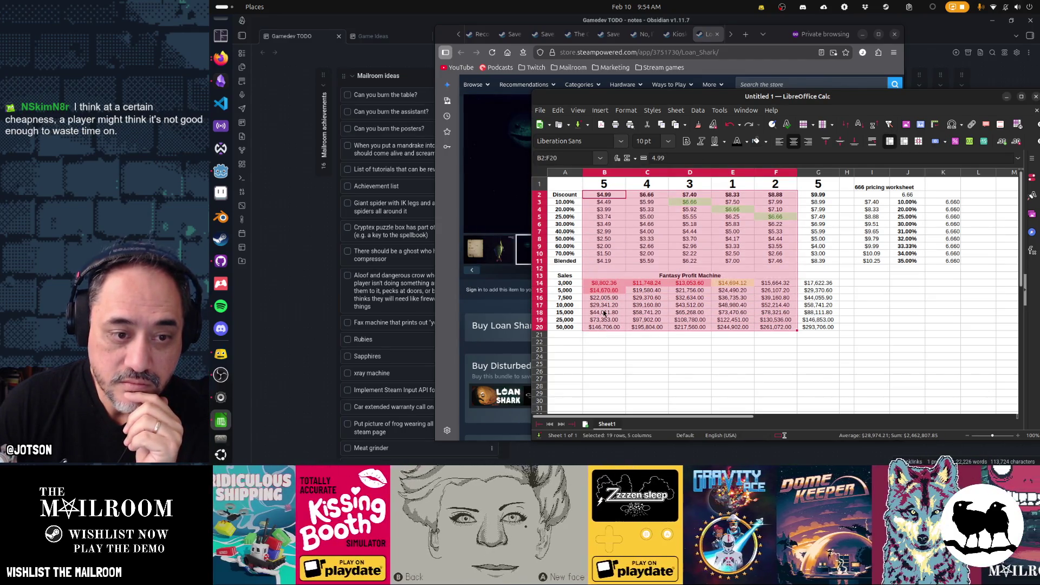
left_click(715, 291)
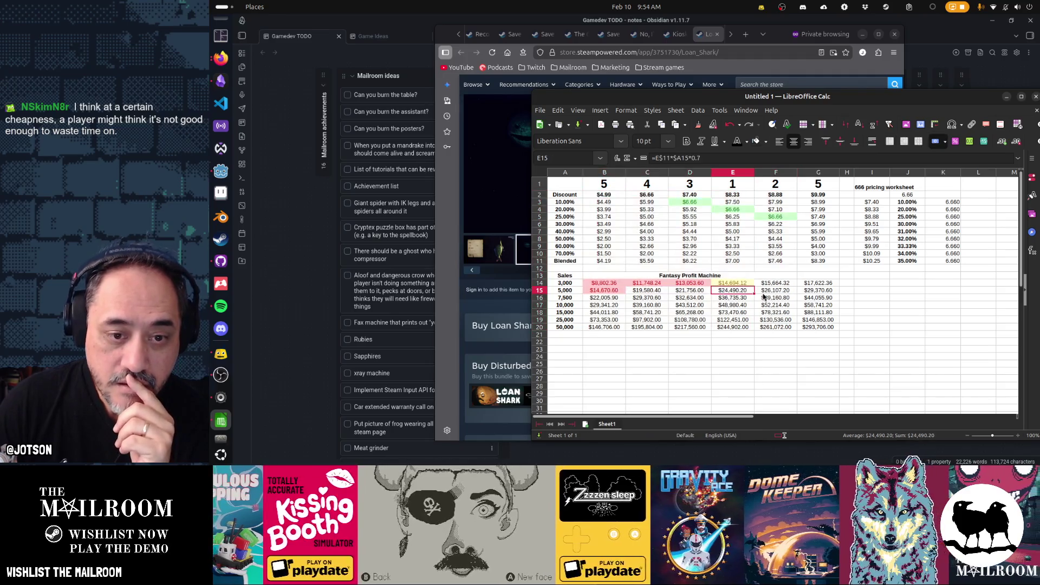
left_click(622, 277)
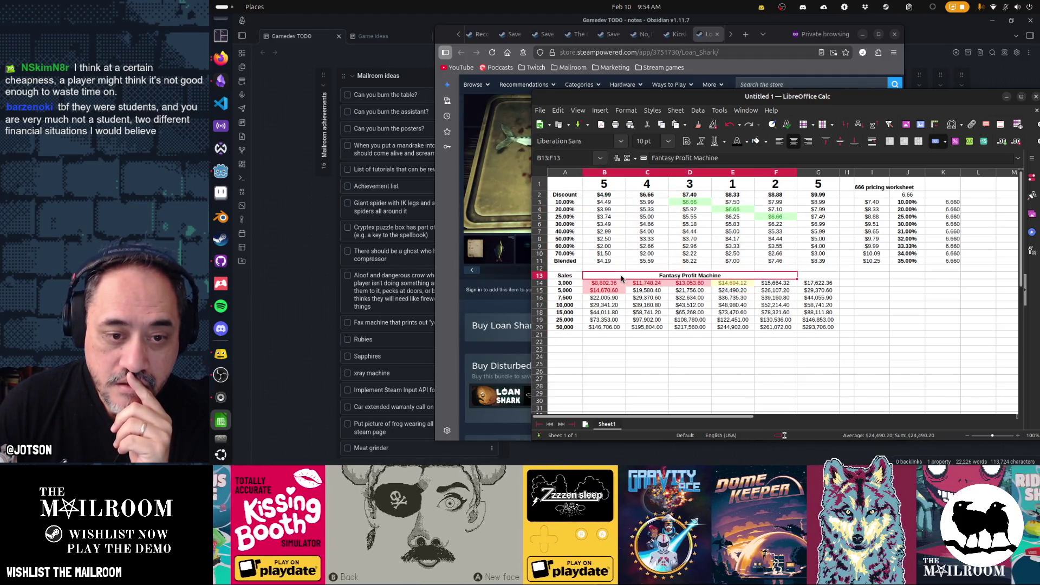
Step: Unmerge the Fantasy Profit Machine heading across B13:F13
right_click(622, 278)
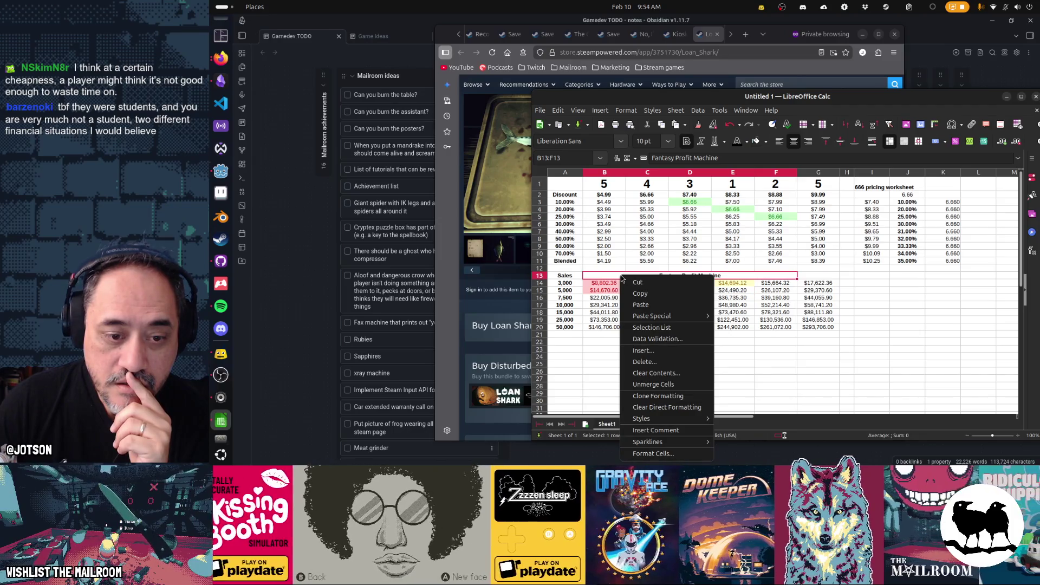
mouse_move(664, 420)
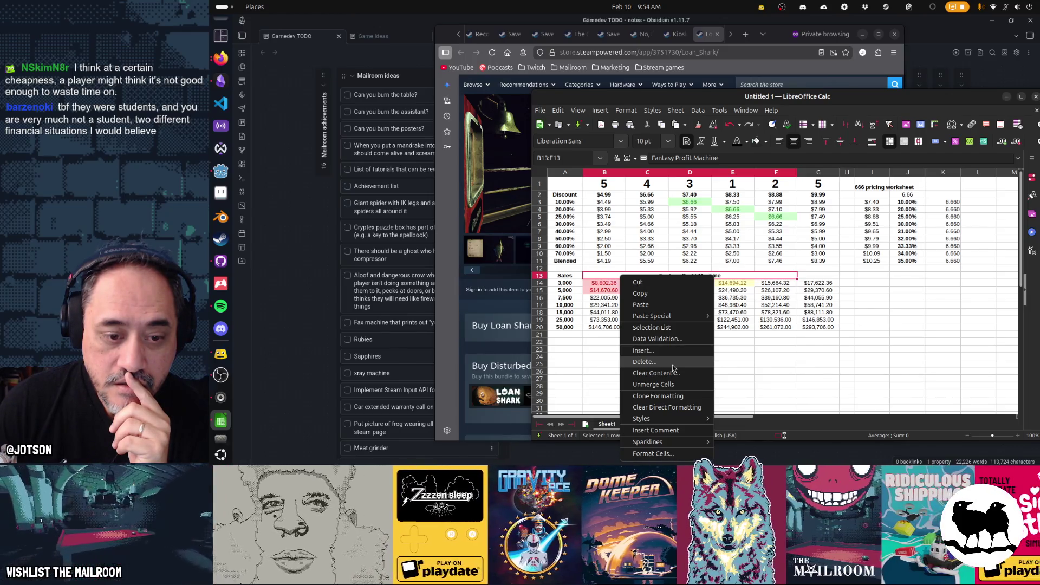
left_click(653, 384)
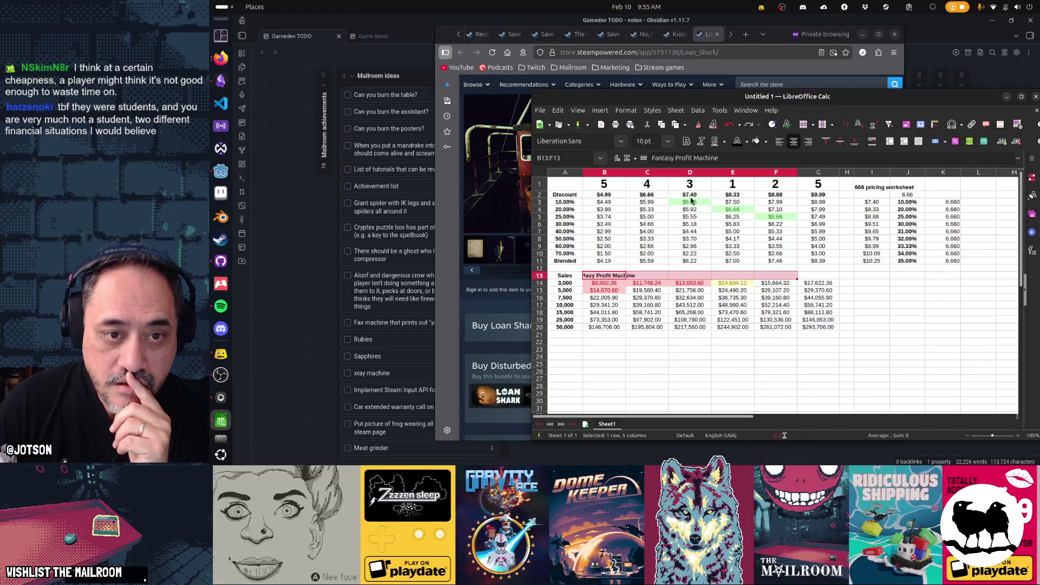
left_click(687, 313)
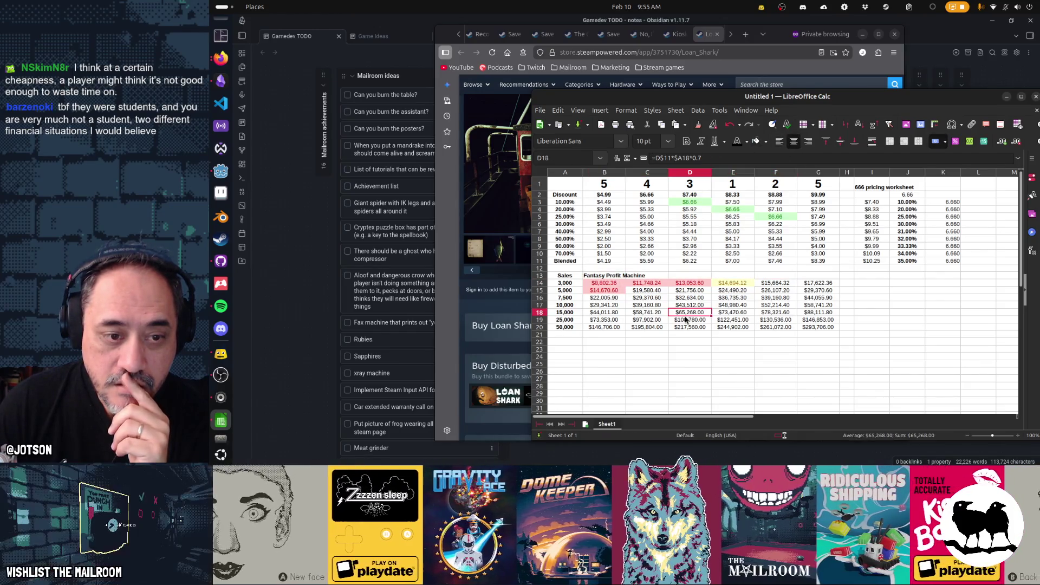
Step: Clear the old heading in B13 and enter 'Fantasy profits' in D13
left_click(616, 276)
key("Delete")
left_click(647, 276)
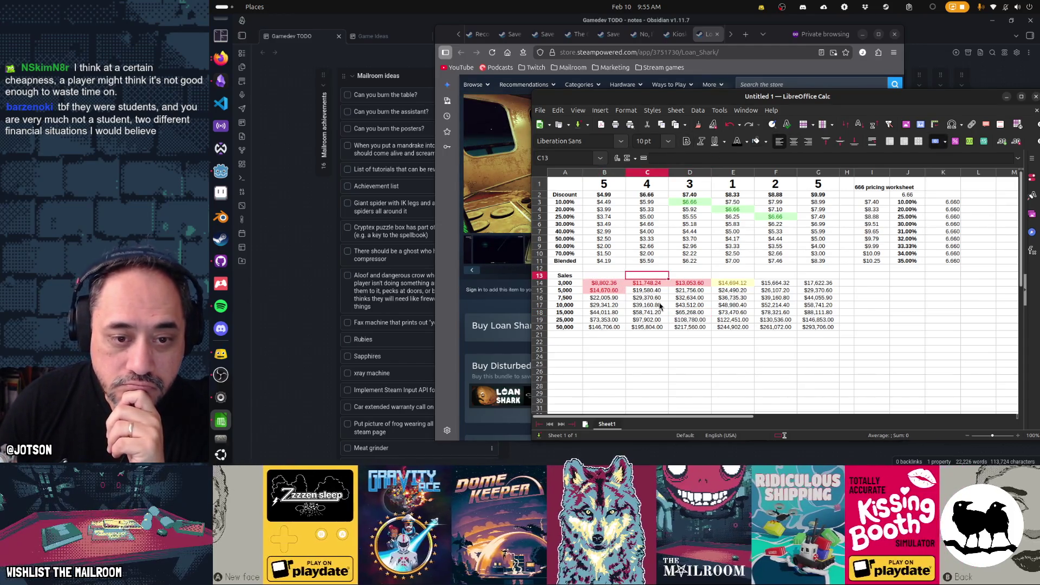
key("Right")
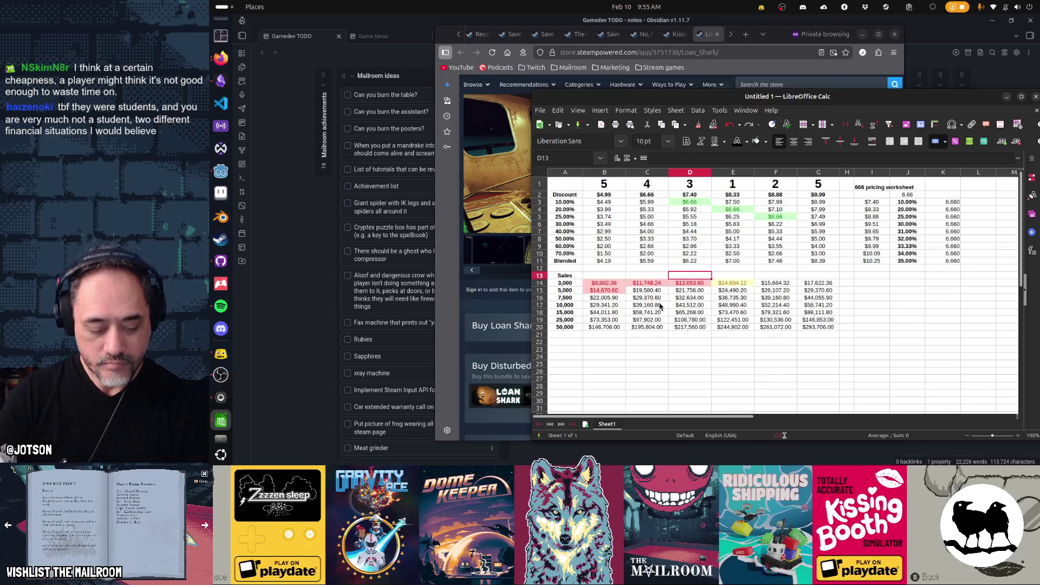
type("Fantasy profits")
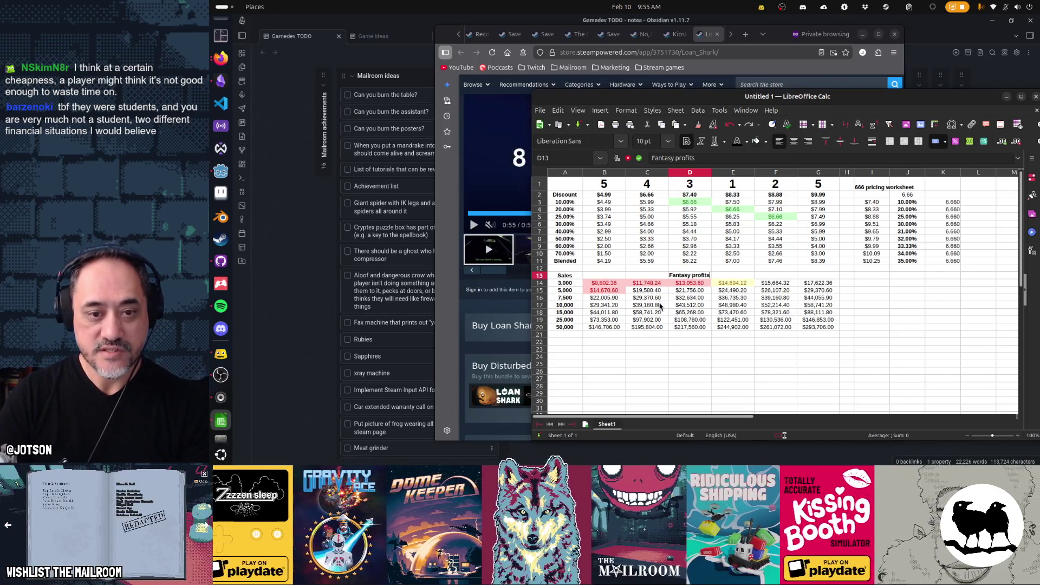
key("Up")
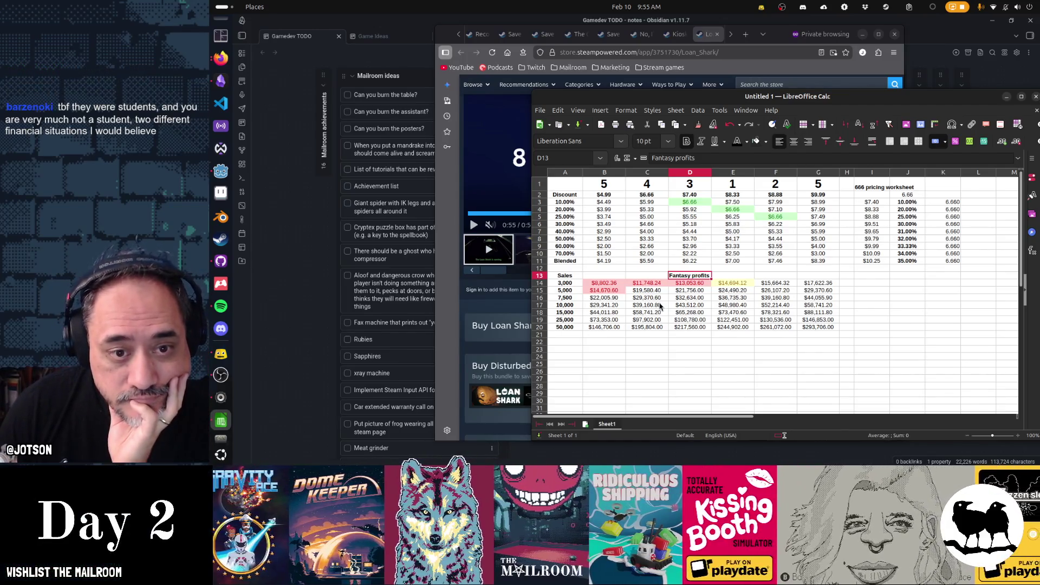
Step: Show the No, I'm not a Human store page down to its $14.99 purchase section
left_click(767, 75)
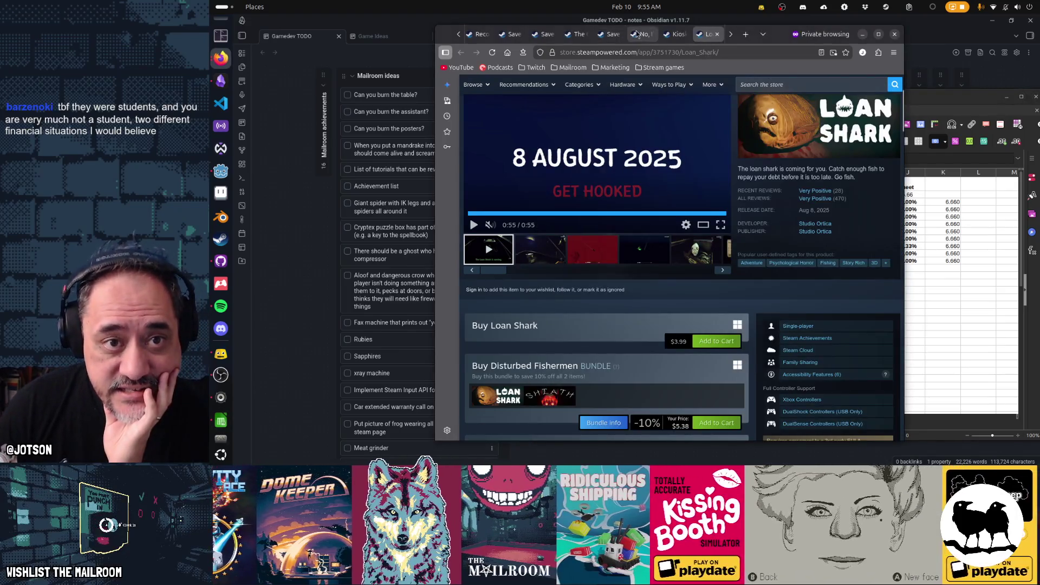
left_click(640, 34)
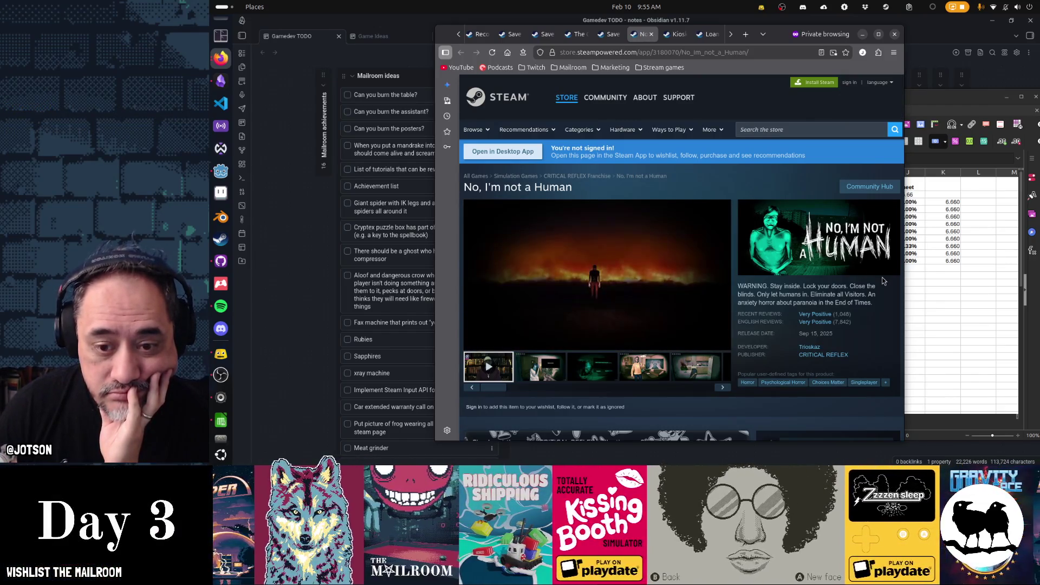
scroll(883, 281, "down", 3)
scroll(883, 282, "down", 2)
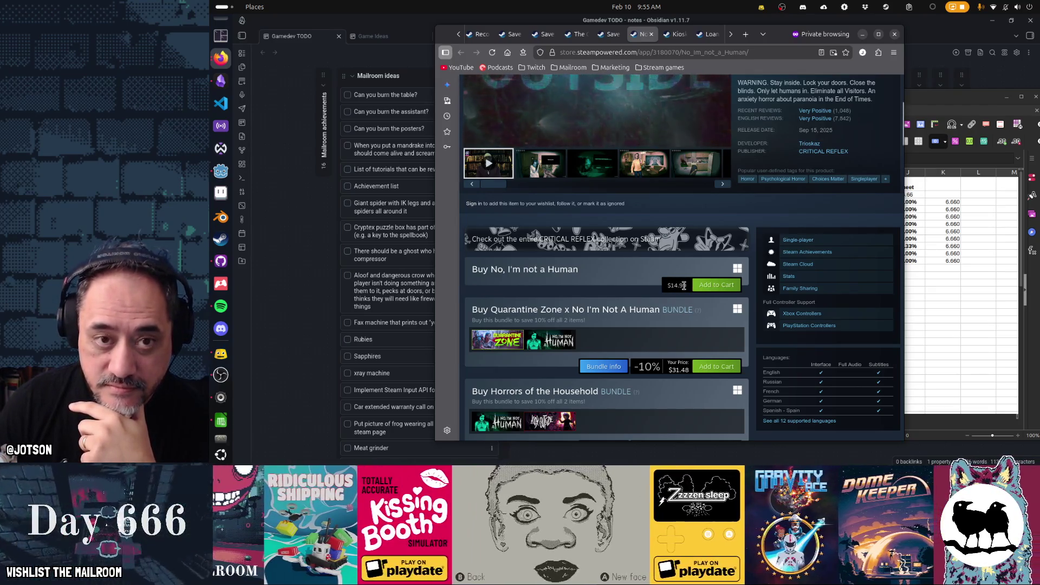
Step: Check The Classrooms' $11.99 price, close its tab, and bring up the HELLMART page
left_click(610, 35)
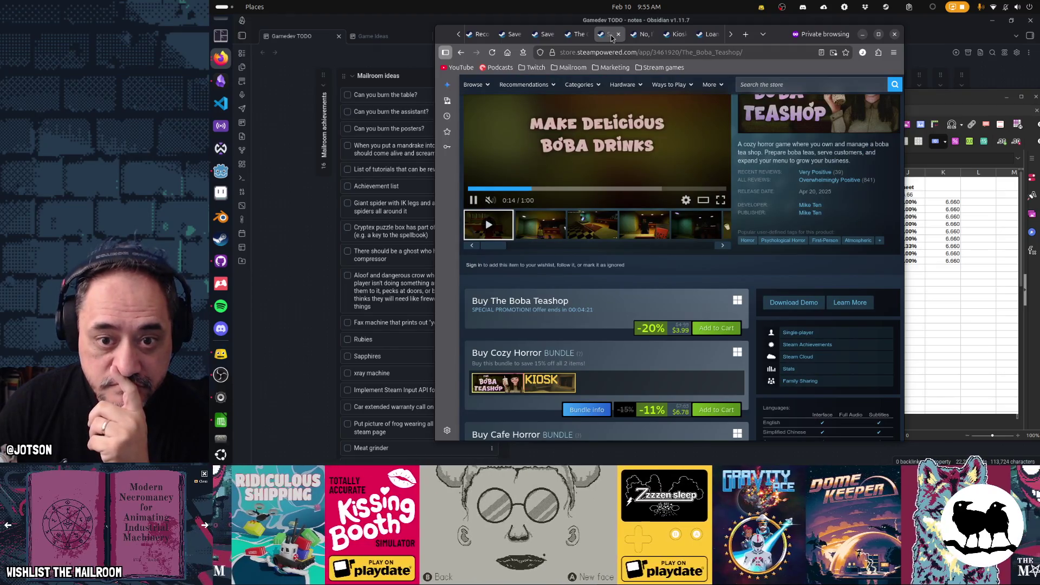
left_click(572, 41)
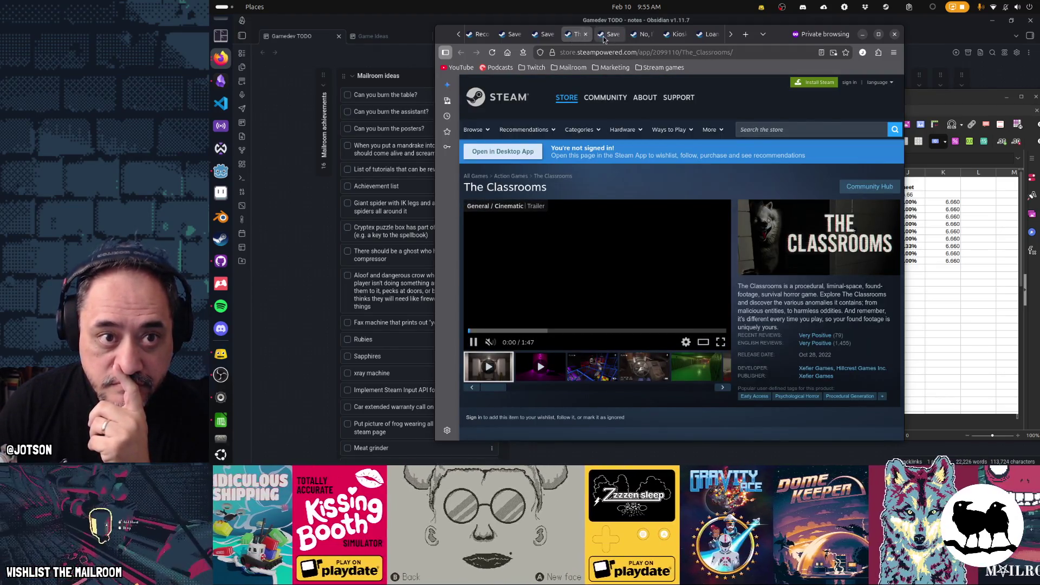
left_click(607, 34)
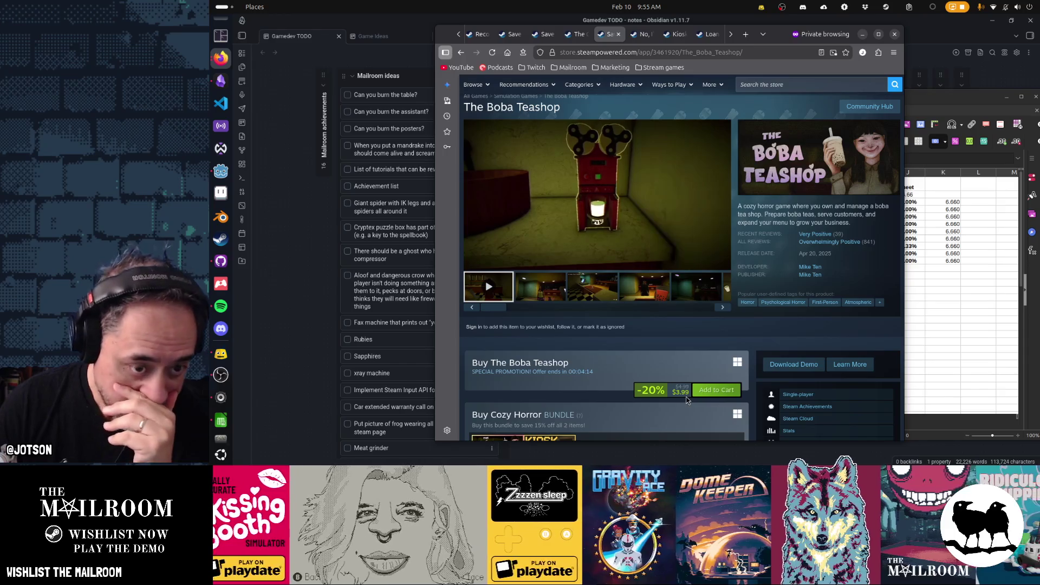
left_click(578, 35)
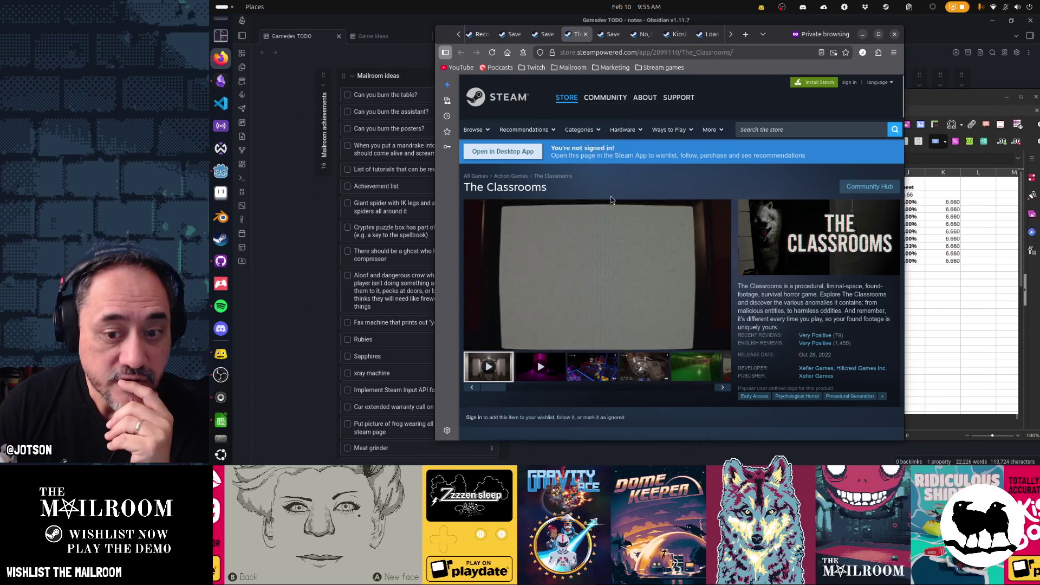
scroll(612, 199, "down", 3)
scroll(611, 196, "down", 2)
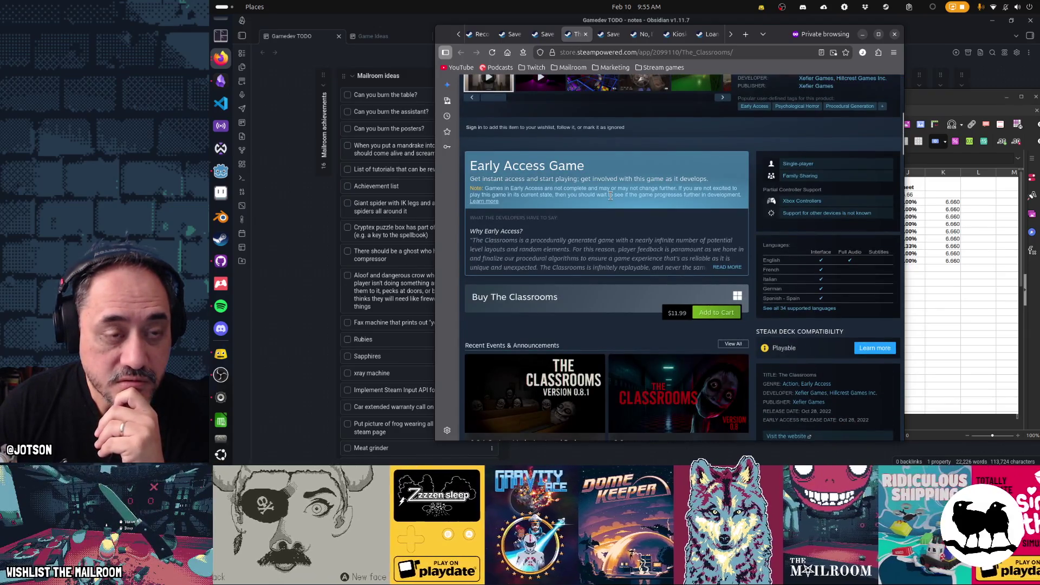
scroll(610, 195, "up", 5)
left_click(585, 34)
left_click(545, 35)
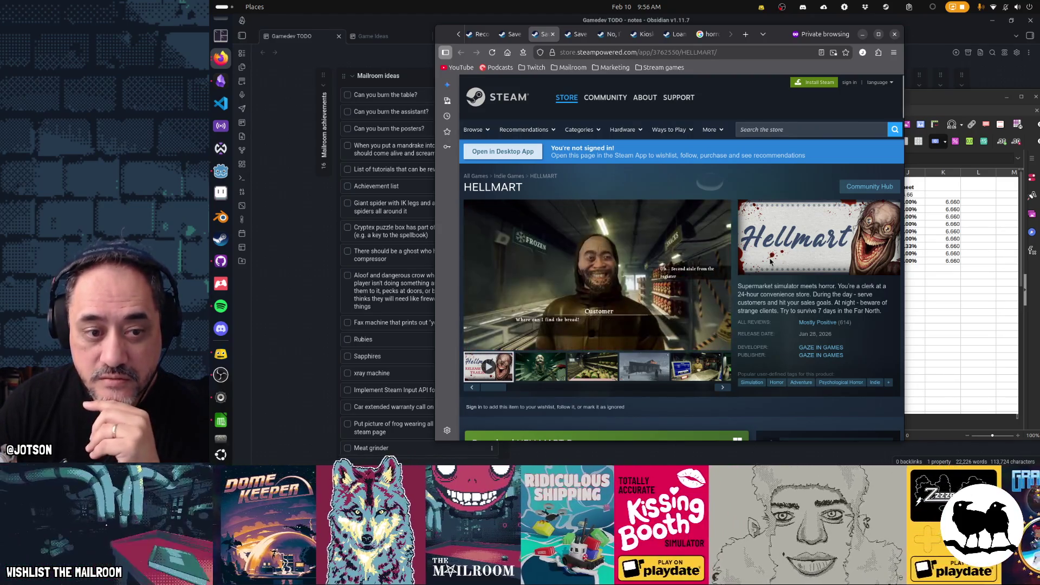
Step: Review HELLMART's discounted $13.49 price, then close its tab
scroll(771, 262, "down", 3)
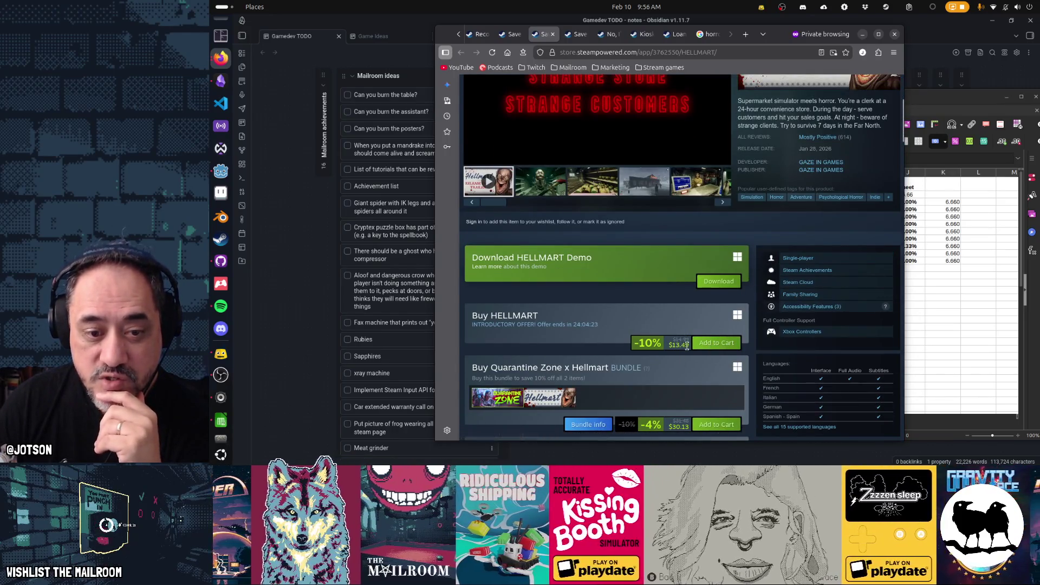
scroll(628, 216, "up", 3)
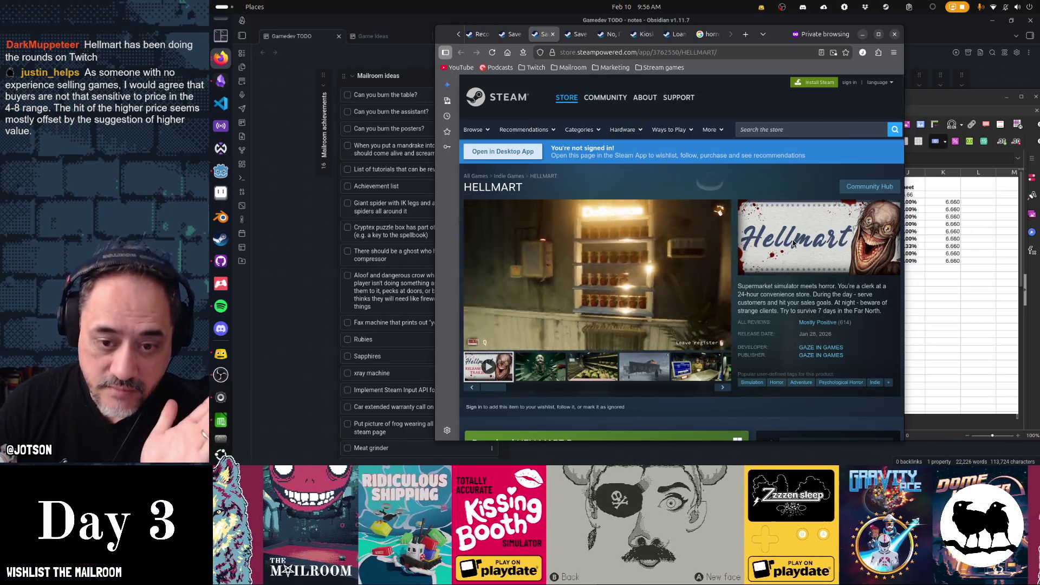
scroll(793, 243, "down", 3)
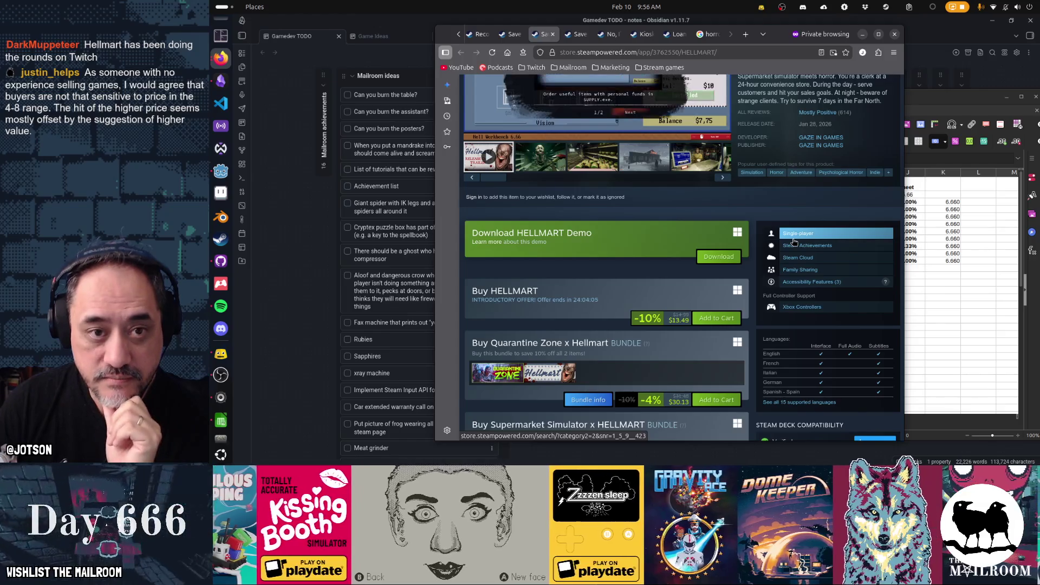
scroll(794, 241, "up", 4)
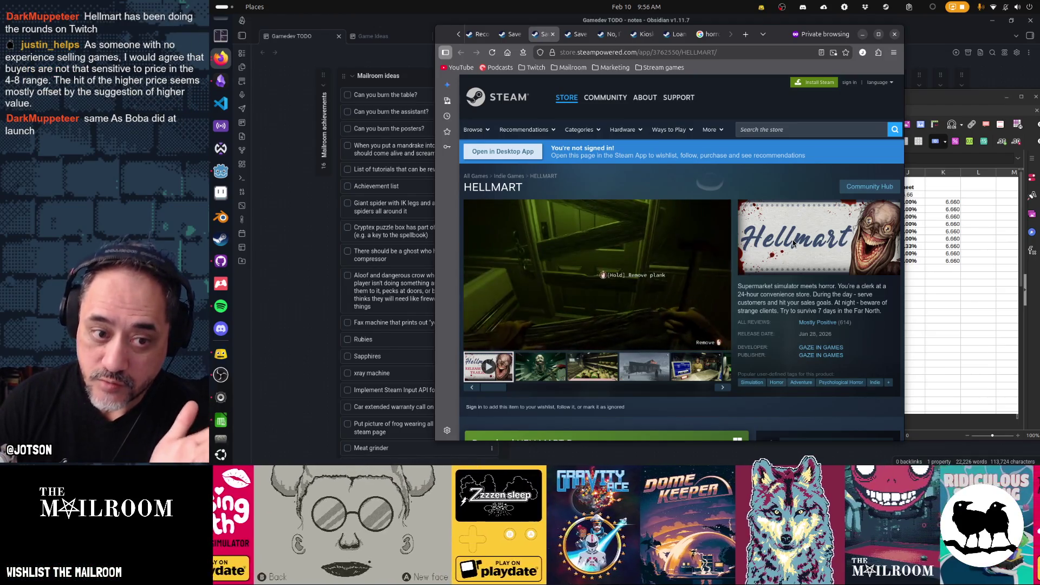
left_click(552, 34)
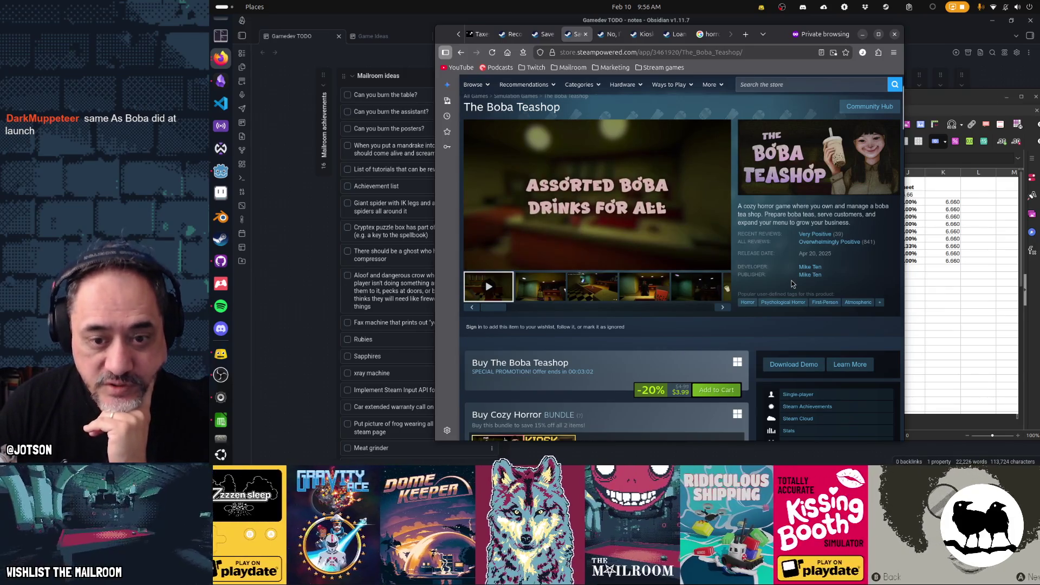
scroll(685, 332, "down", 3)
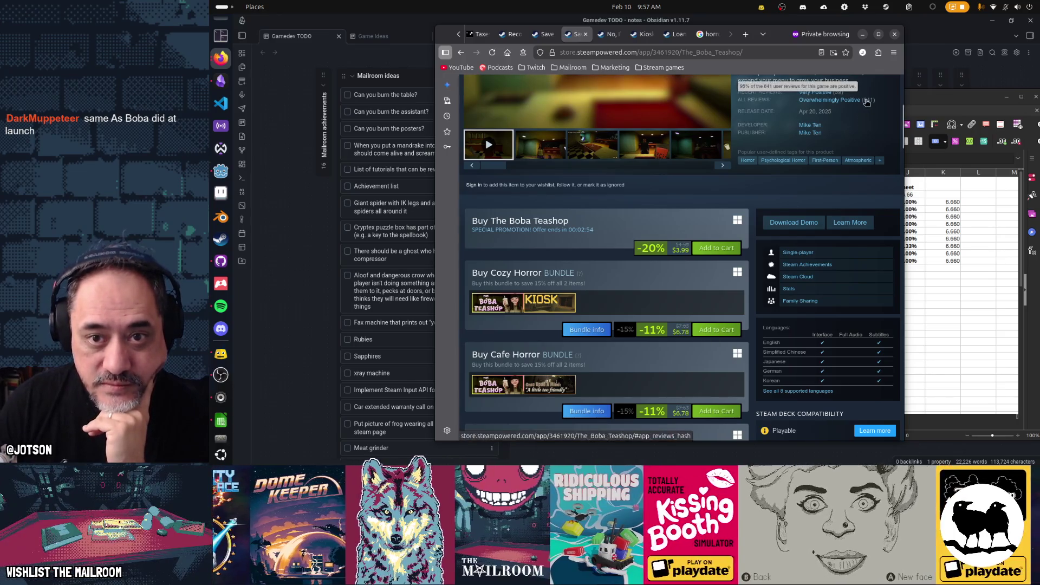
scroll(872, 150, "up", 2)
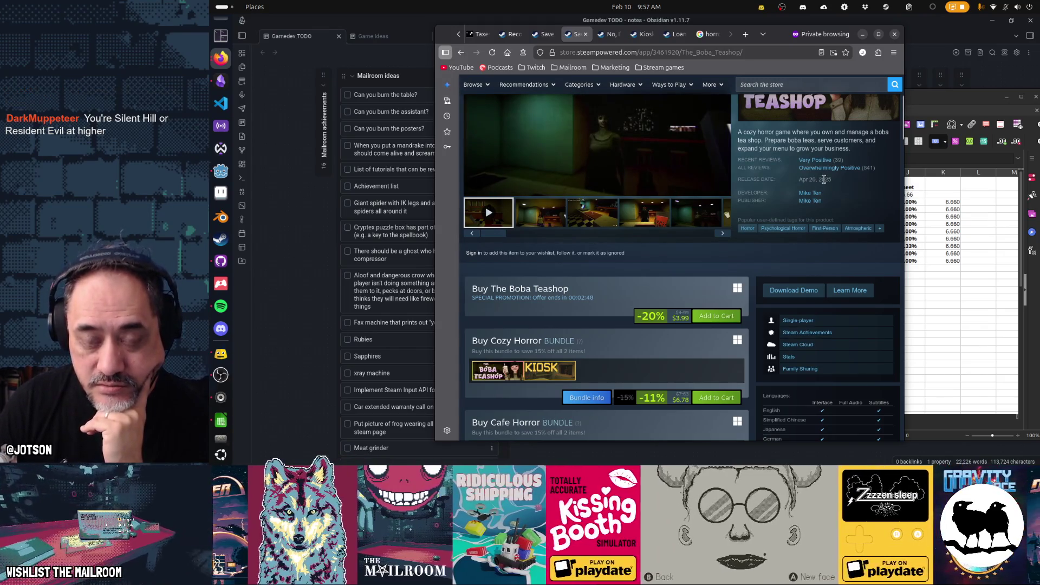
mouse_move(867, 172)
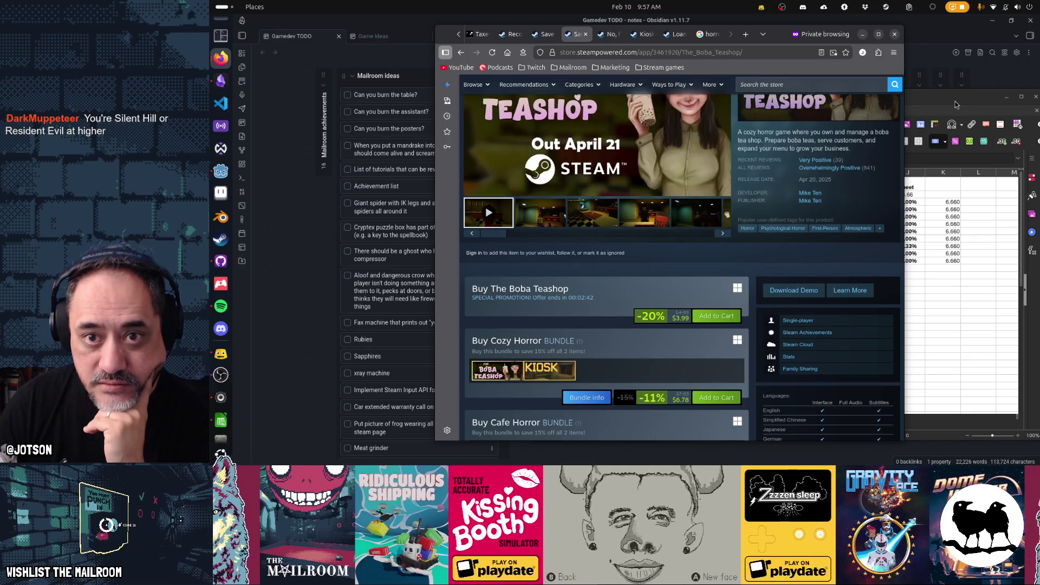
left_click(957, 105)
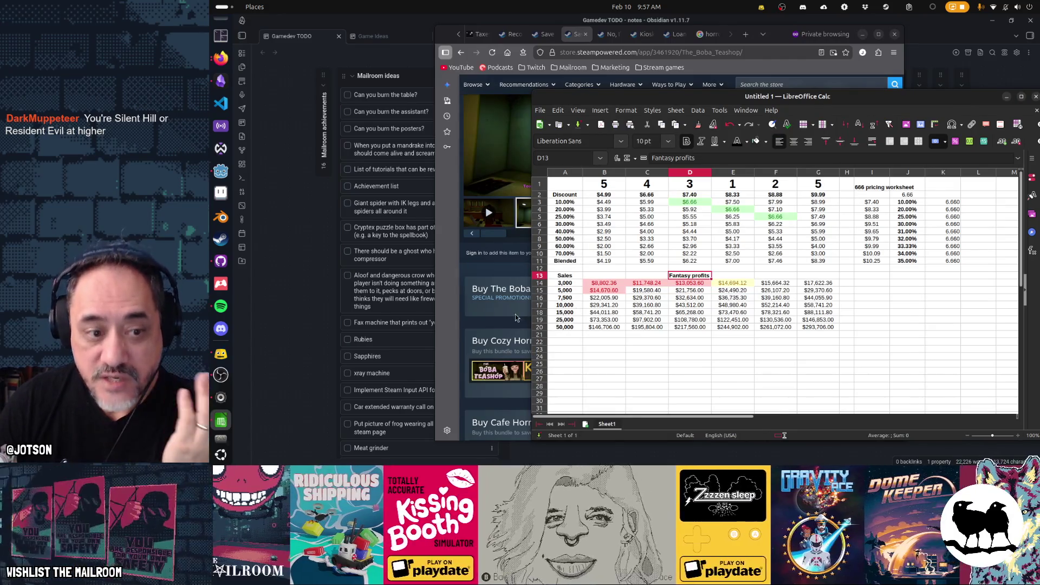
key("alt+Tab")
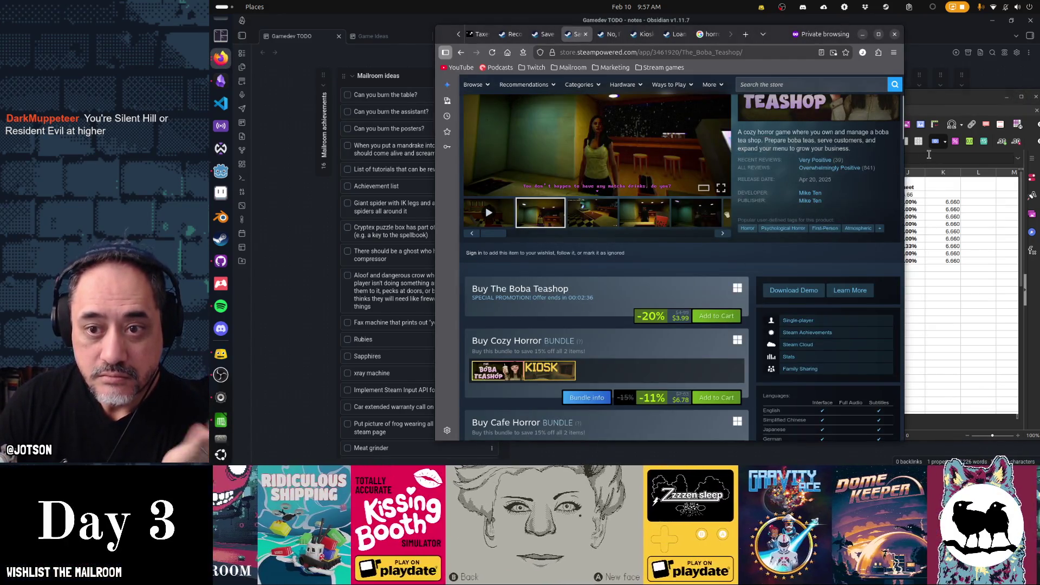
left_click(929, 157)
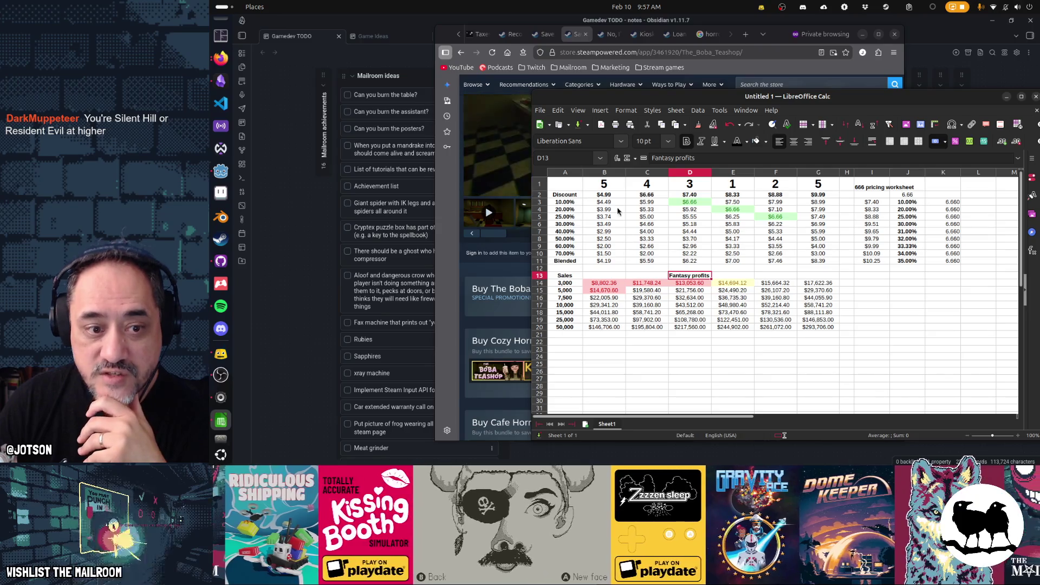
left_click(573, 293)
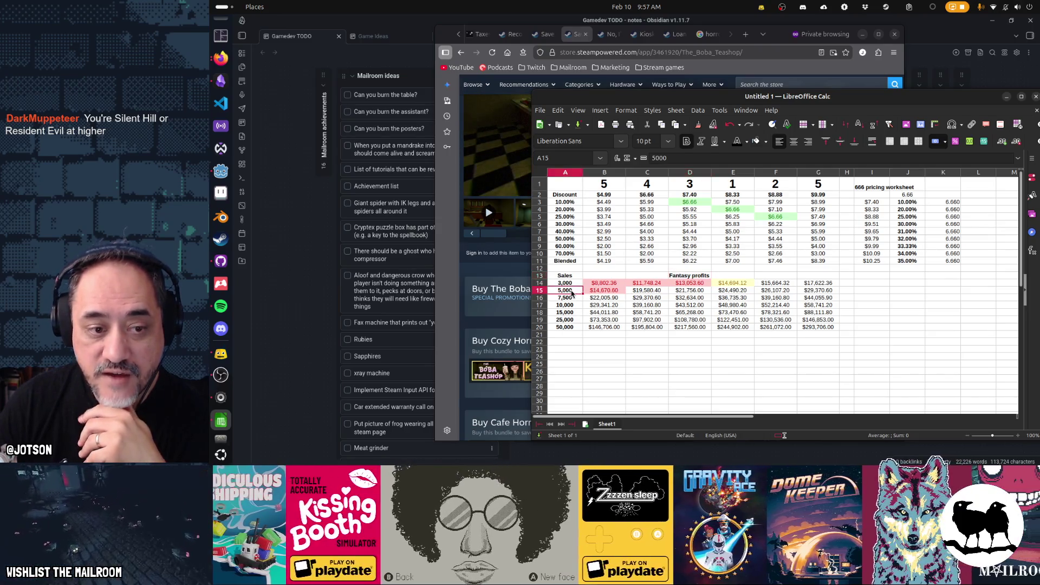
left_click(609, 293)
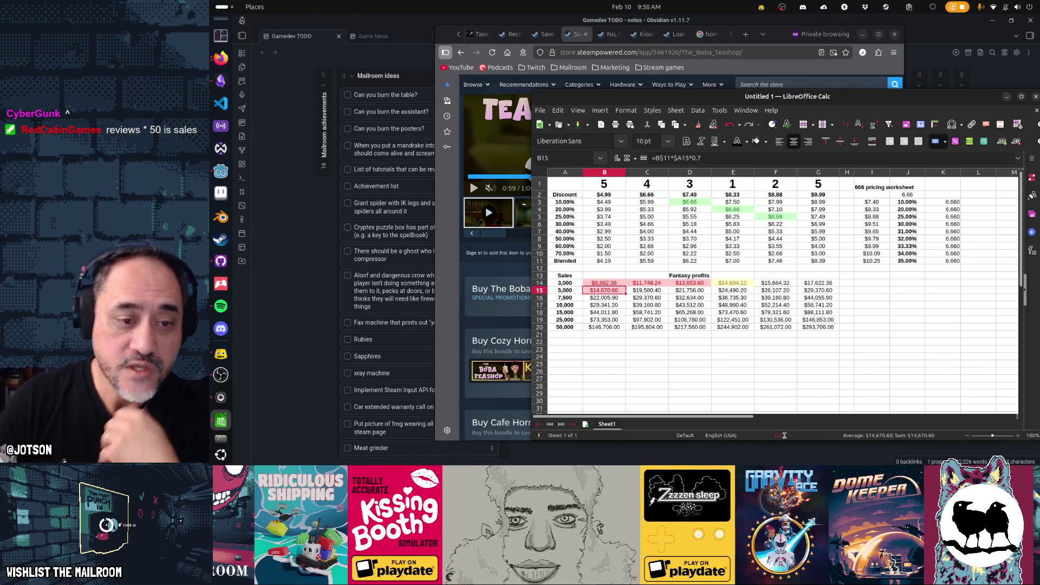
left_click(606, 328)
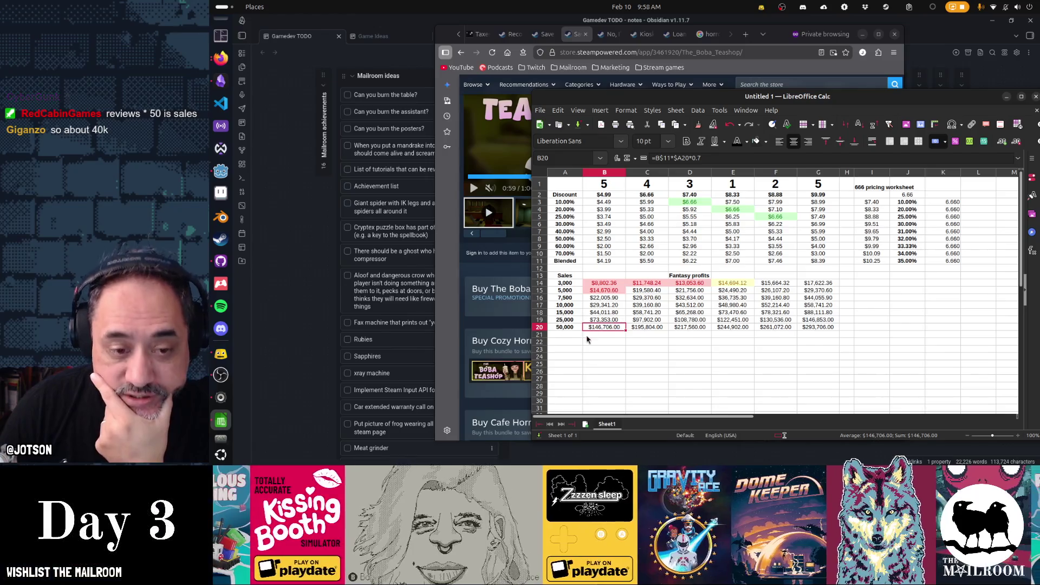
left_click(573, 327, "shift")
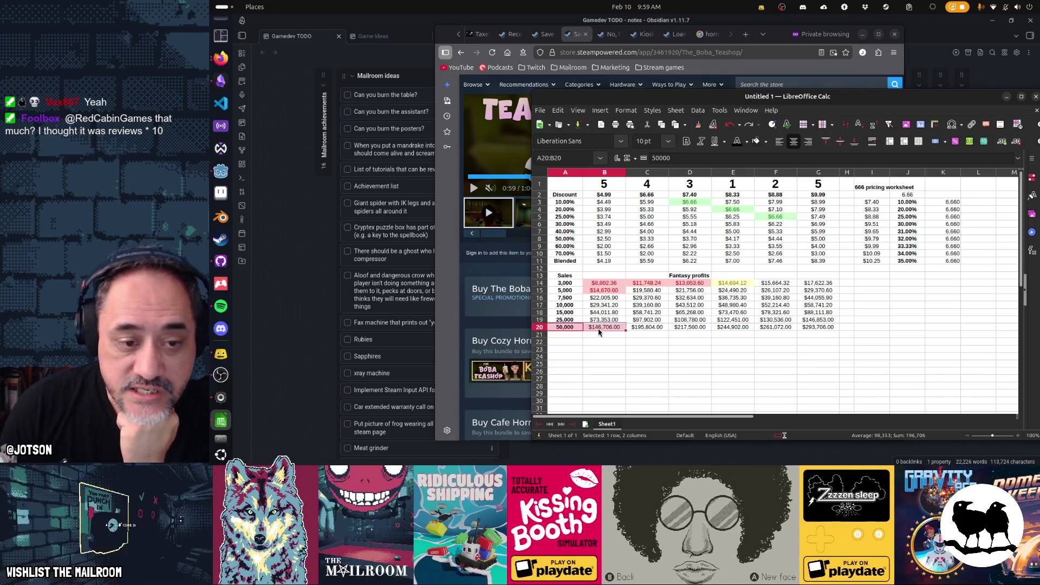
left_click(598, 329)
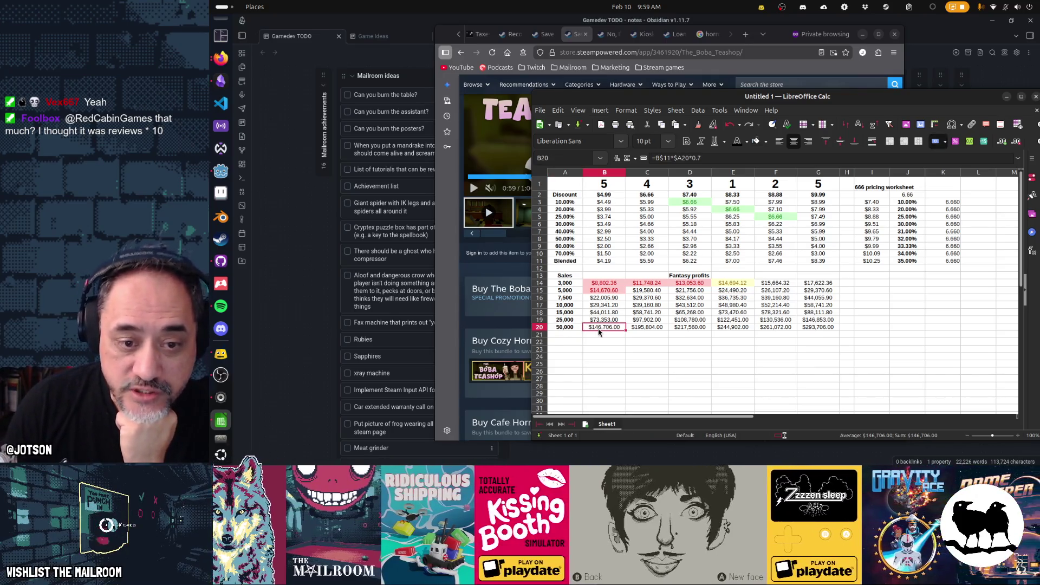
left_click_drag(599, 333, 568, 332)
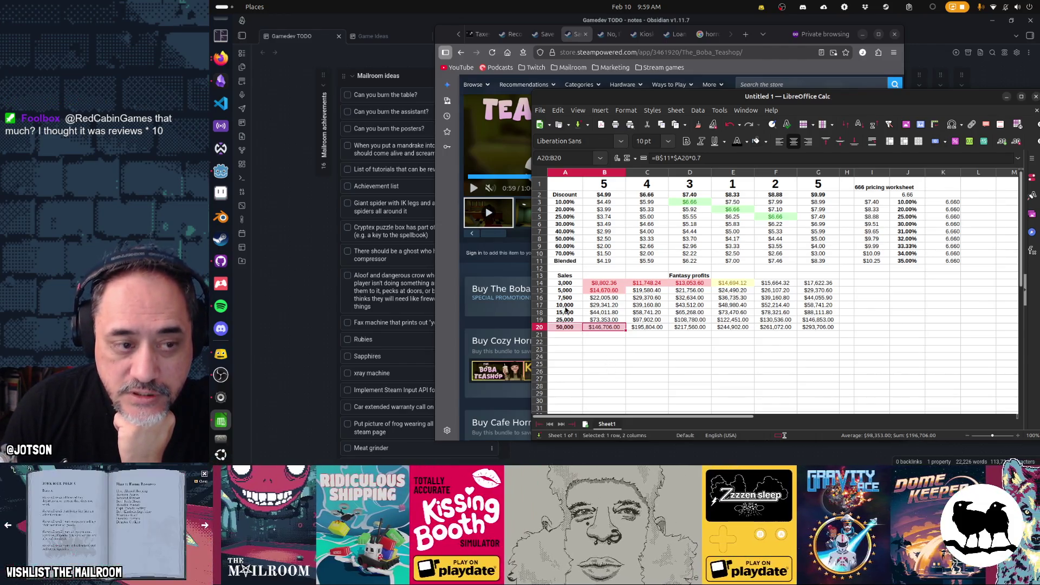
left_click(456, 271)
scroll(596, 243, "up", 3)
left_click(782, 130)
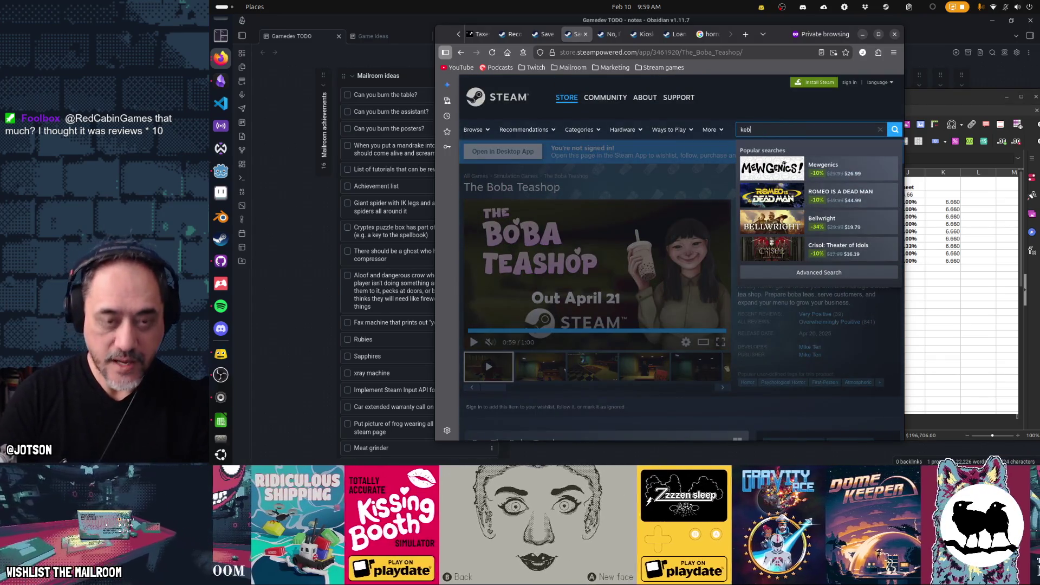
type("abskal")
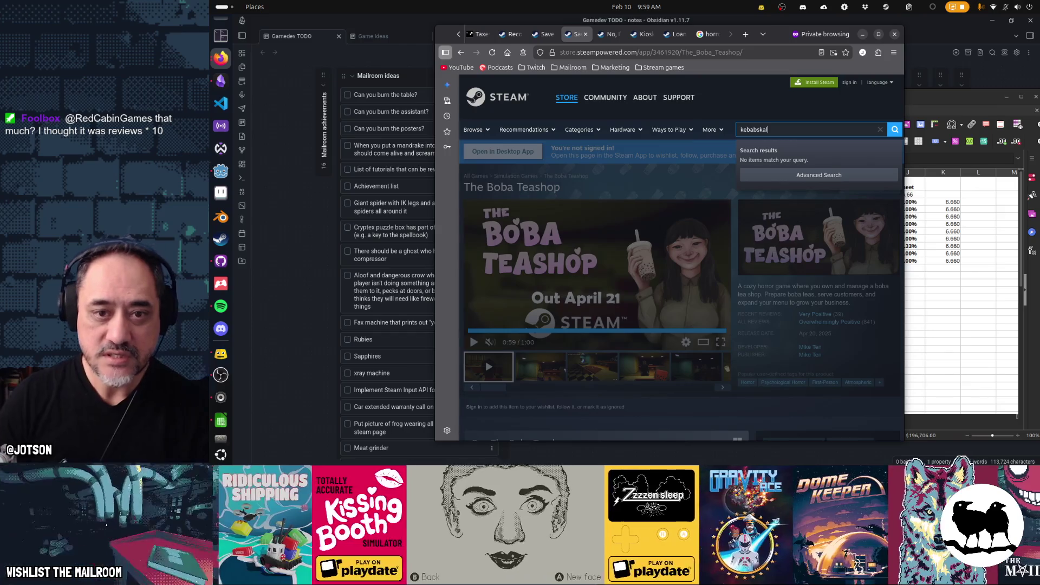
key("Return")
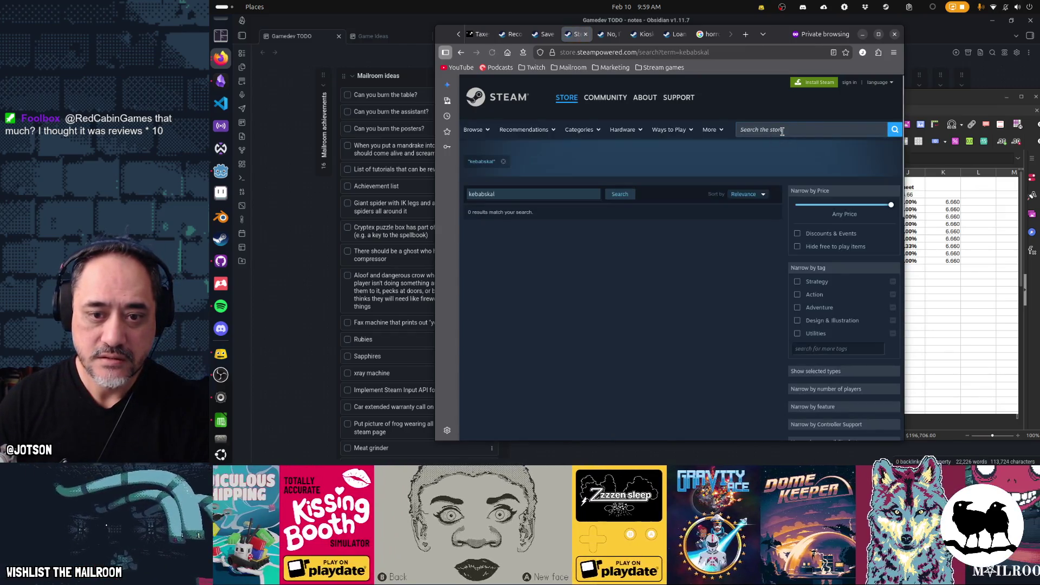
left_click(782, 131)
type("lone r")
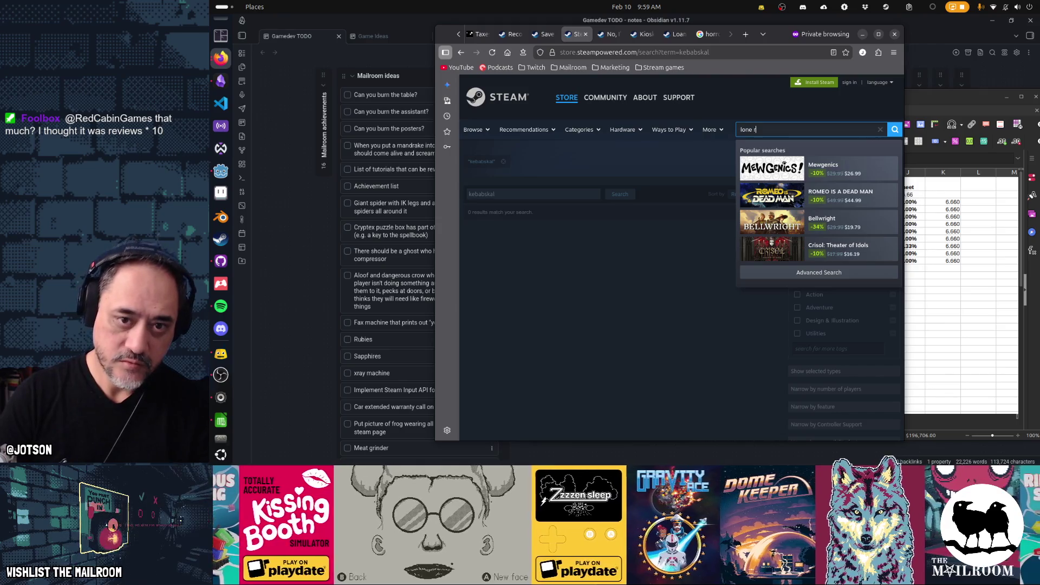
type("uin")
key("Return")
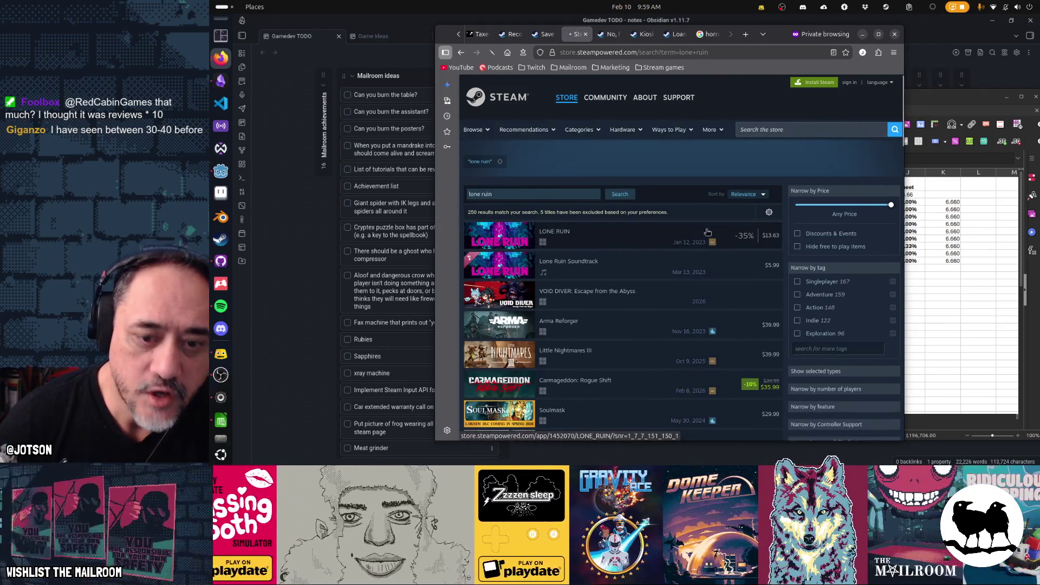
left_click(724, 233)
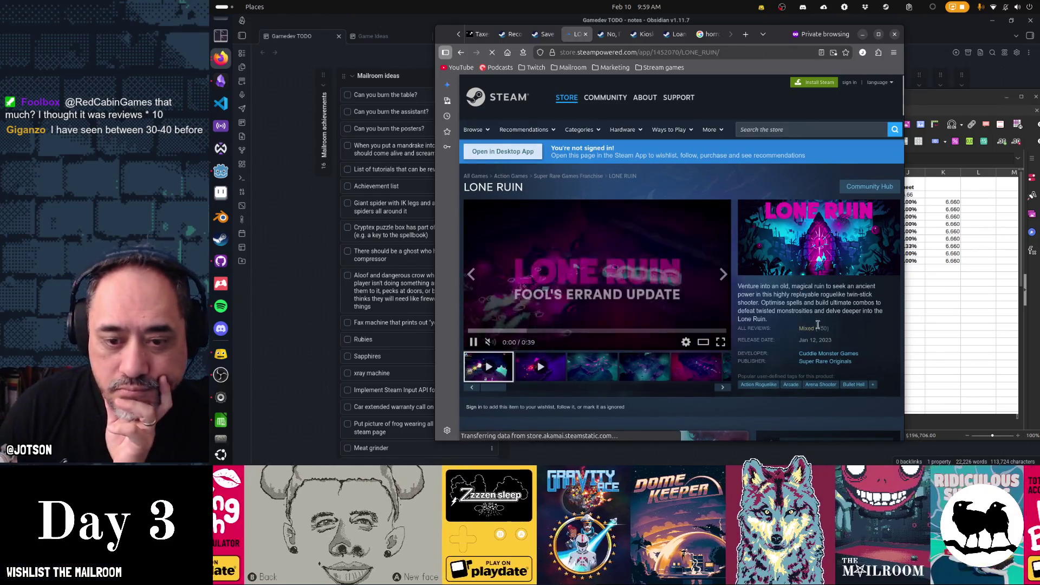
left_click(825, 354)
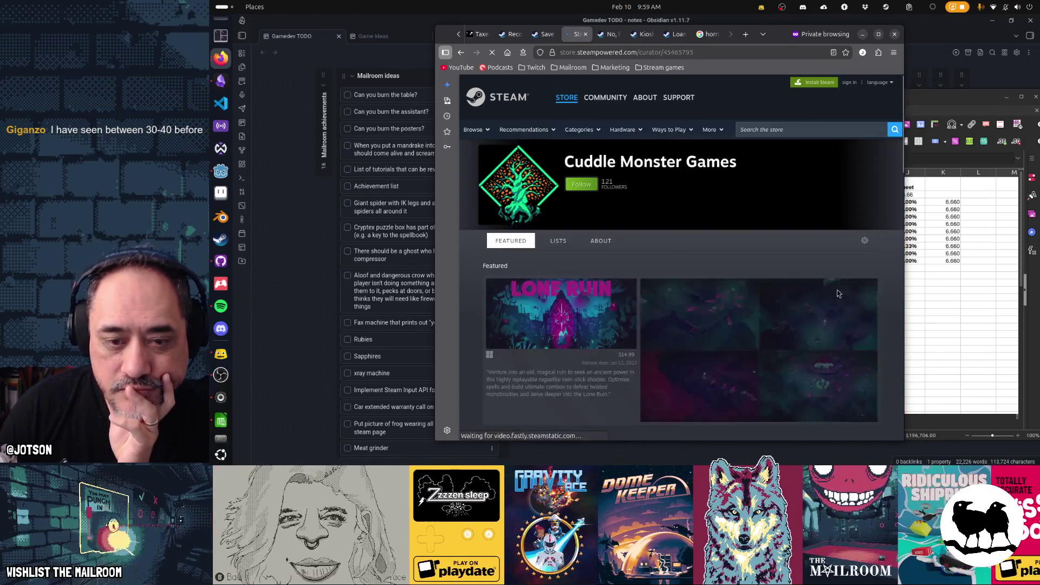
scroll(836, 290, "down", 3)
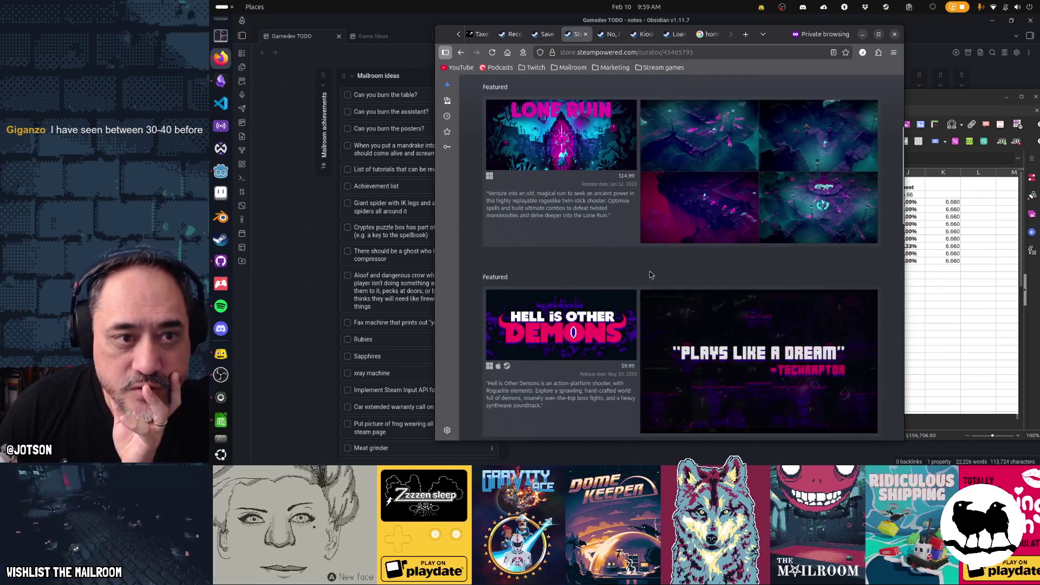
left_click(637, 176)
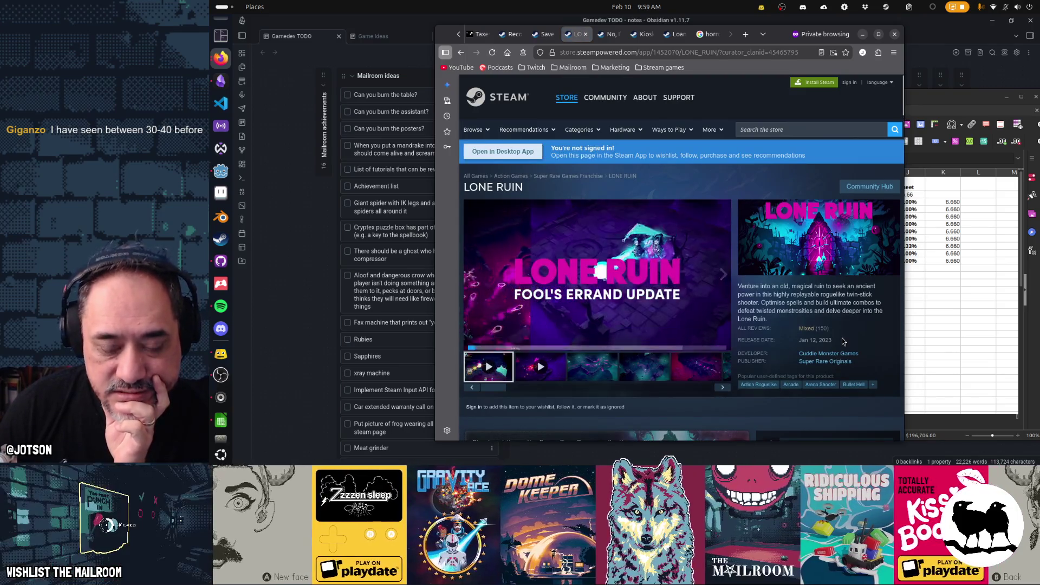
mouse_move(826, 331)
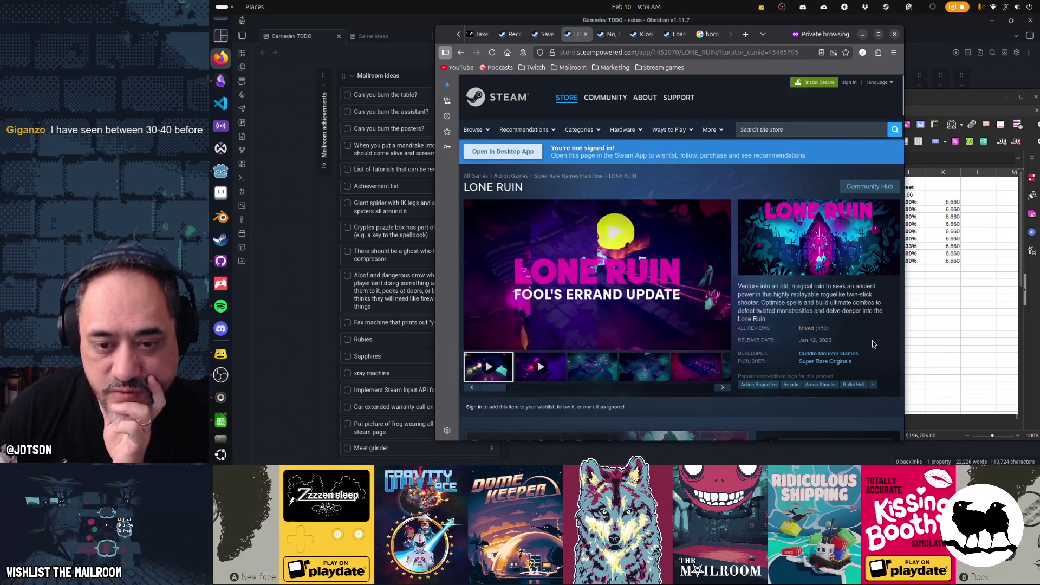
scroll(872, 341, "down", 1)
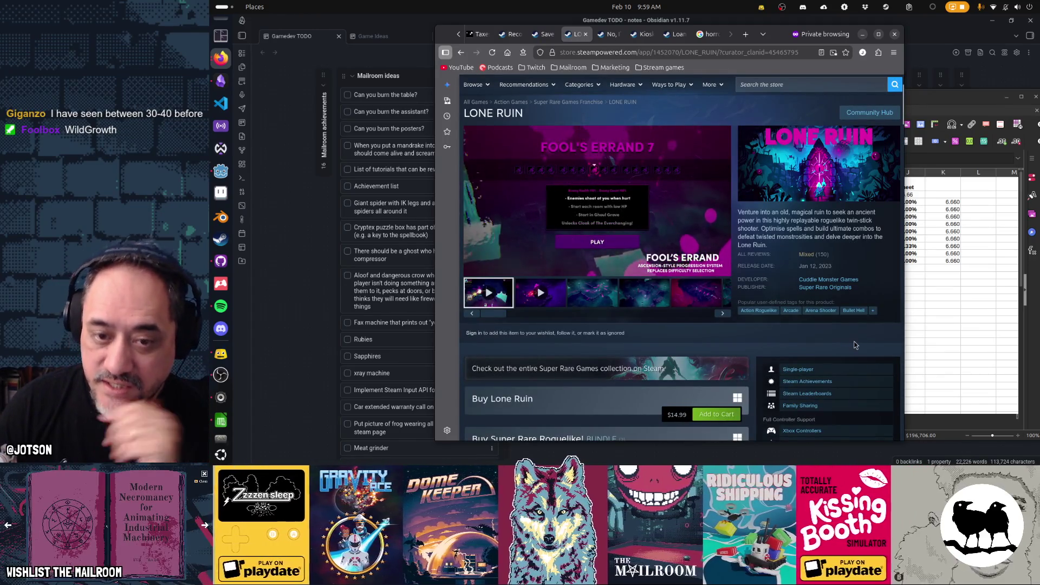
key("alt+Left")
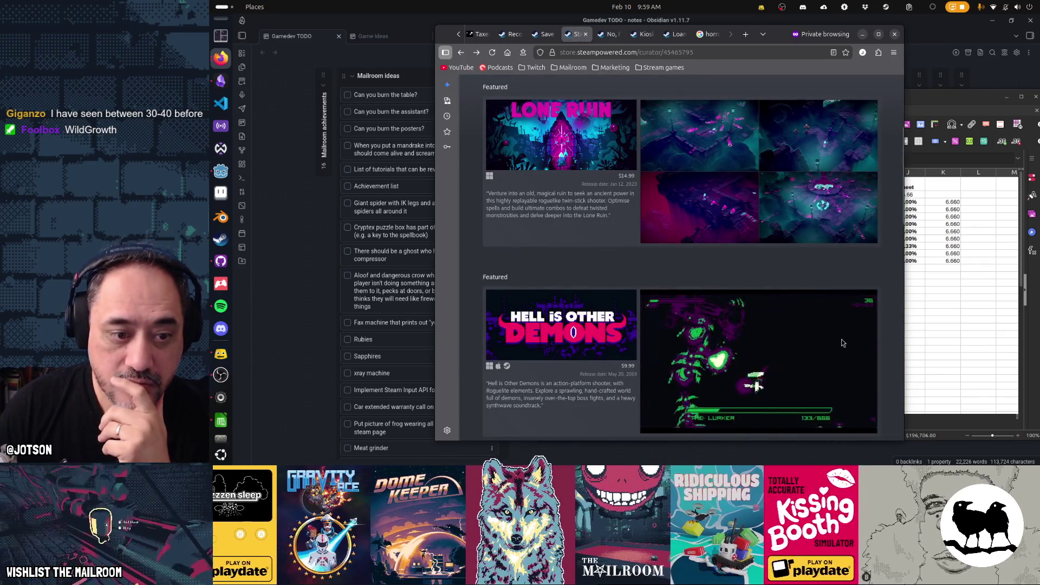
scroll(626, 263, "down", 3)
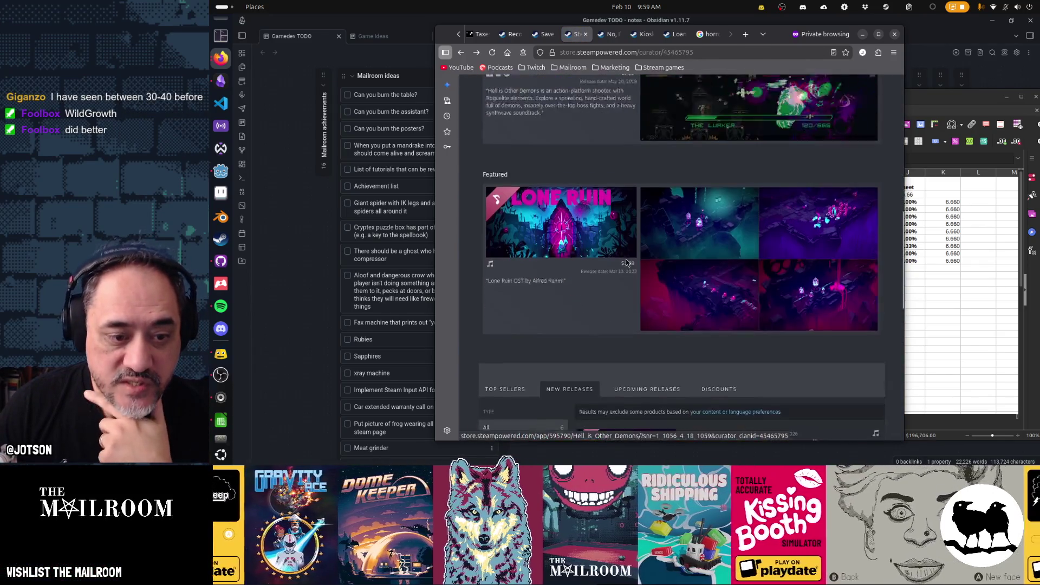
mouse_move(597, 202)
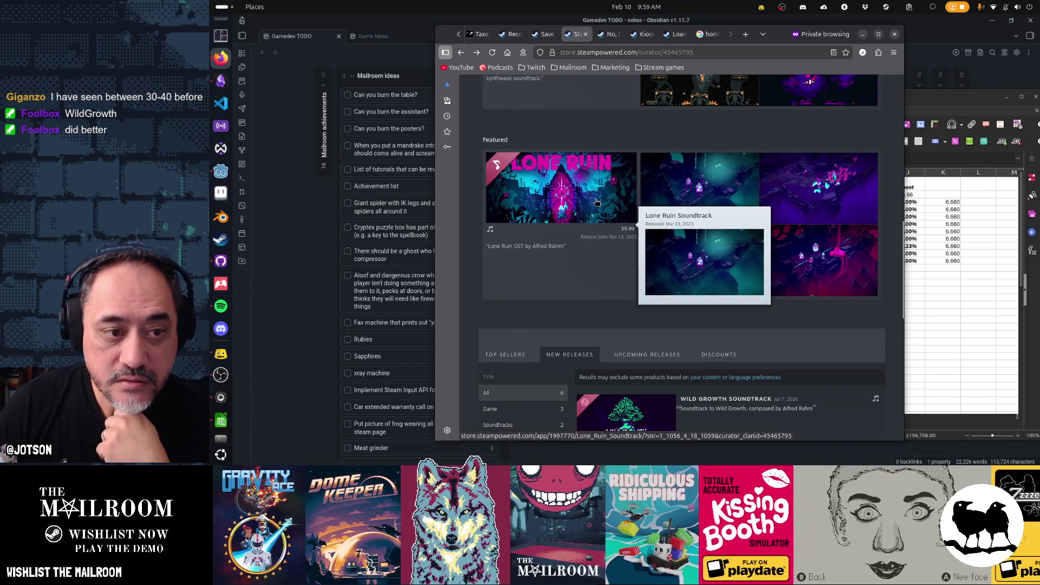
scroll(635, 302, "down", 3)
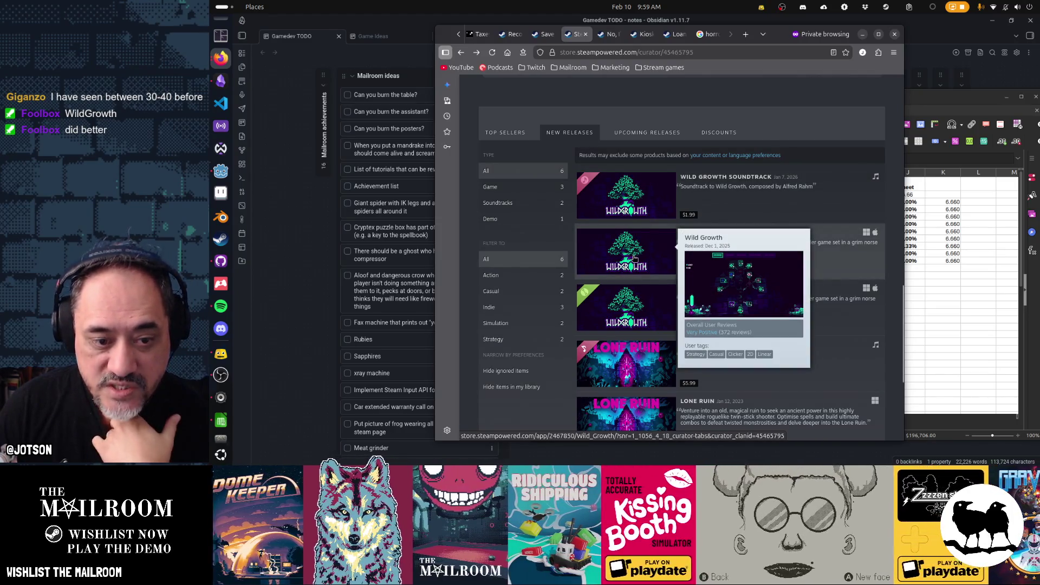
left_click(634, 259)
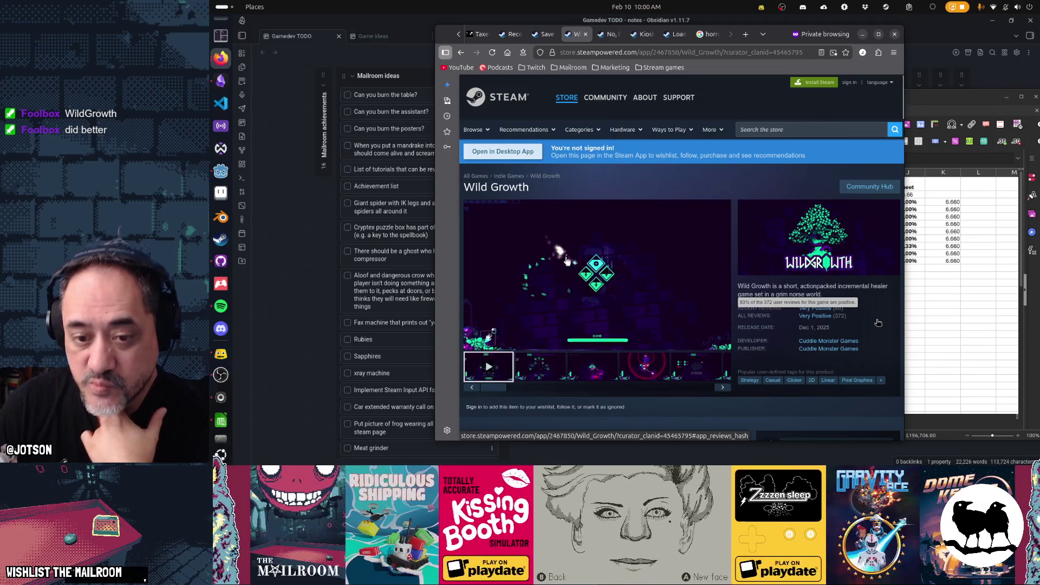
Step: Scroll to Buy Wild Growth and highlight its $4.99 price
scroll(878, 323, "down", 3)
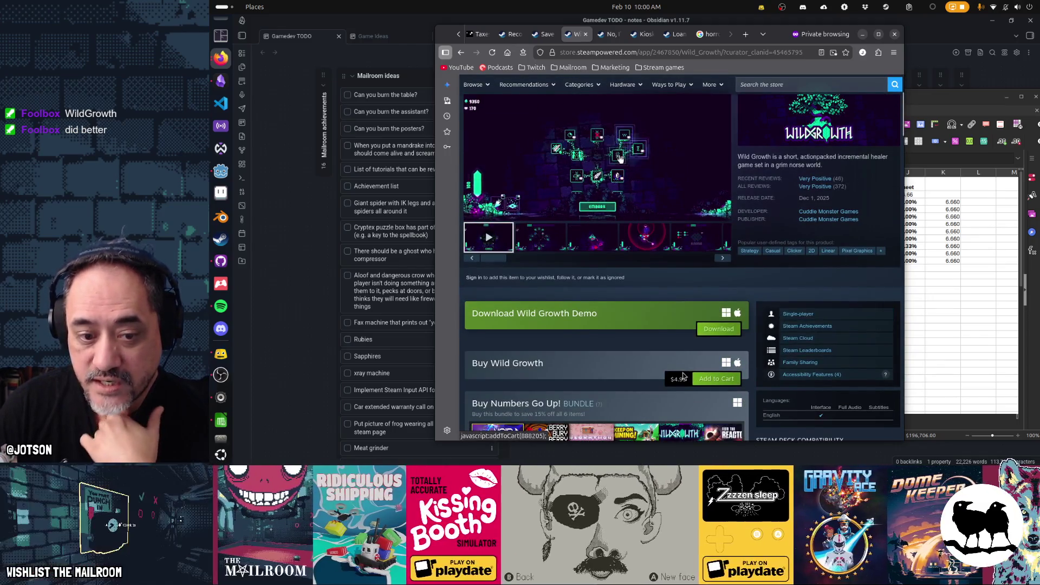
double_click(678, 379)
left_click(611, 371)
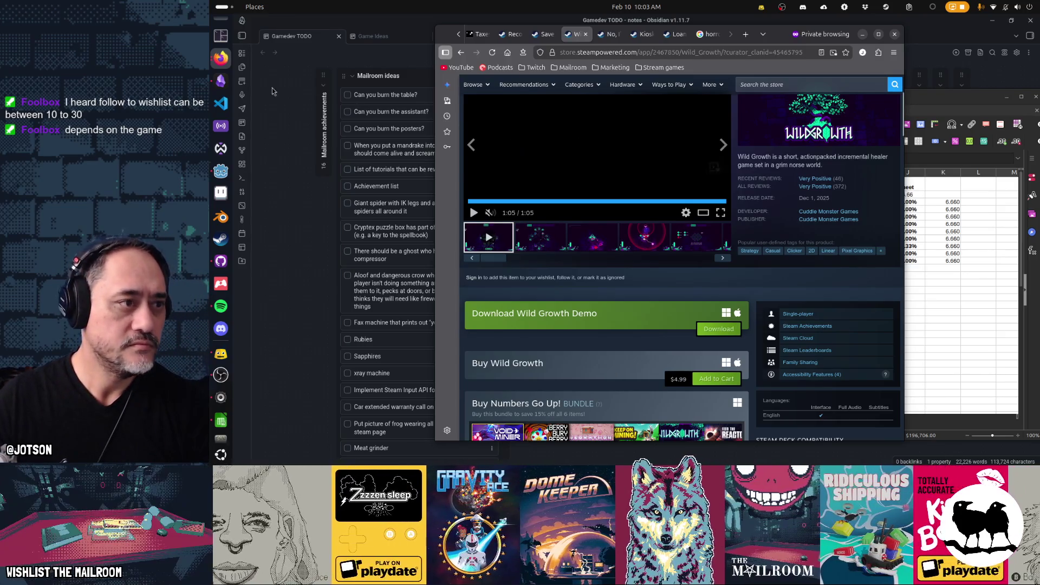
key("super")
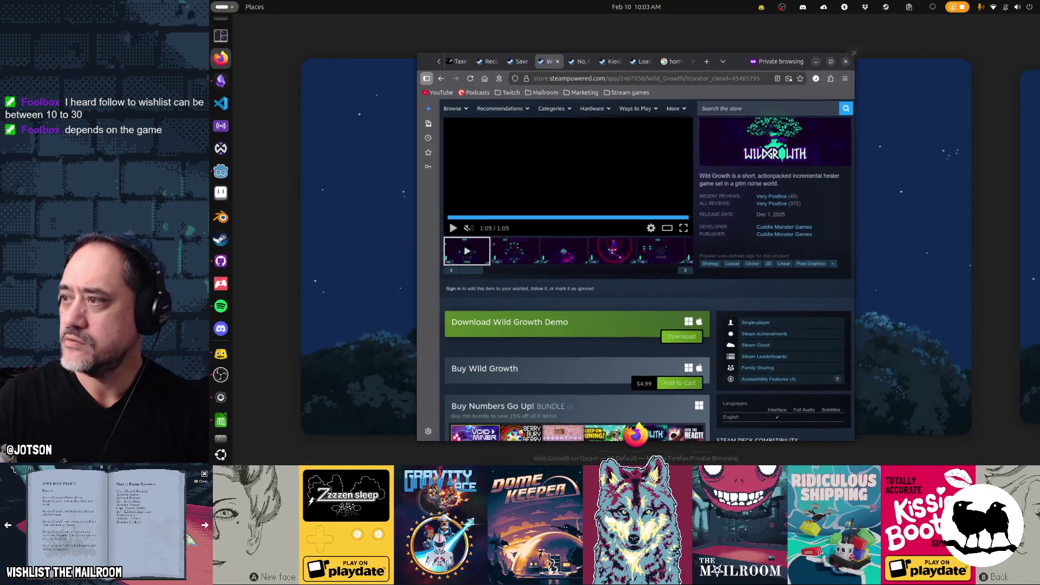
Step: Open a second browser window and reload the Loan Shark page there from its copied address
left_click(493, 64)
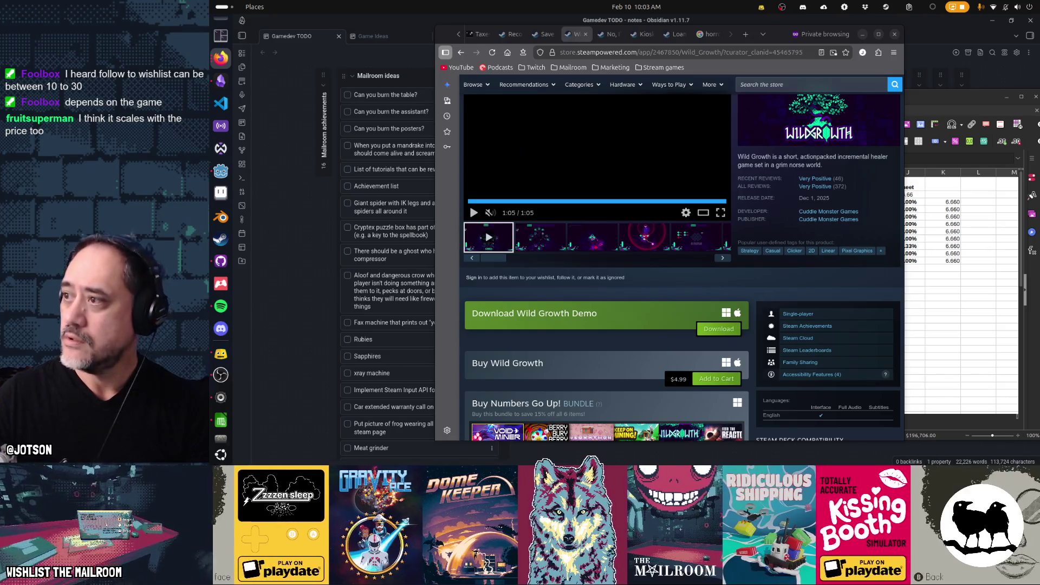
key("ctrl+n")
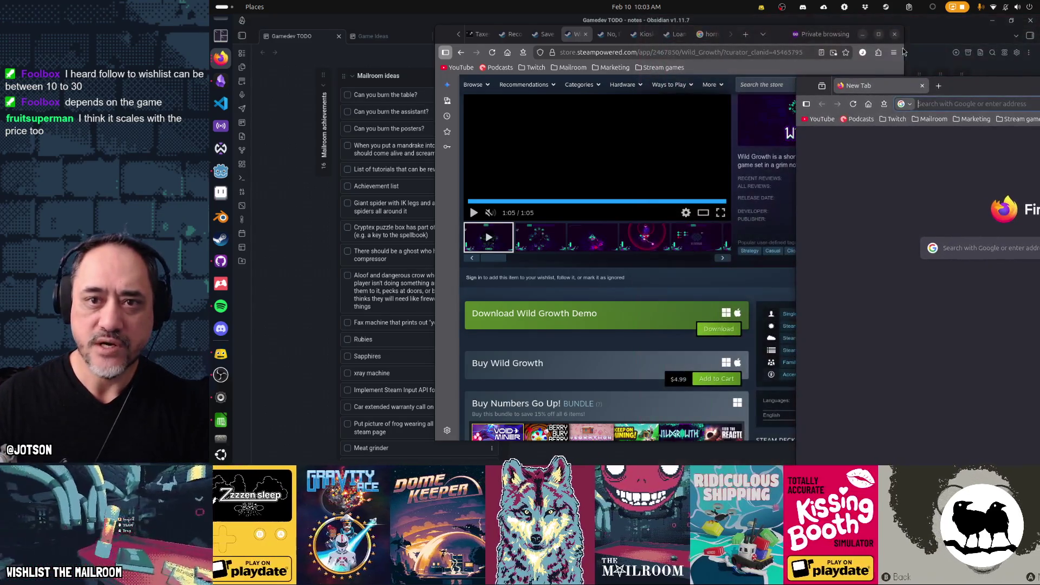
left_click_drag(784, 38, 598, 39)
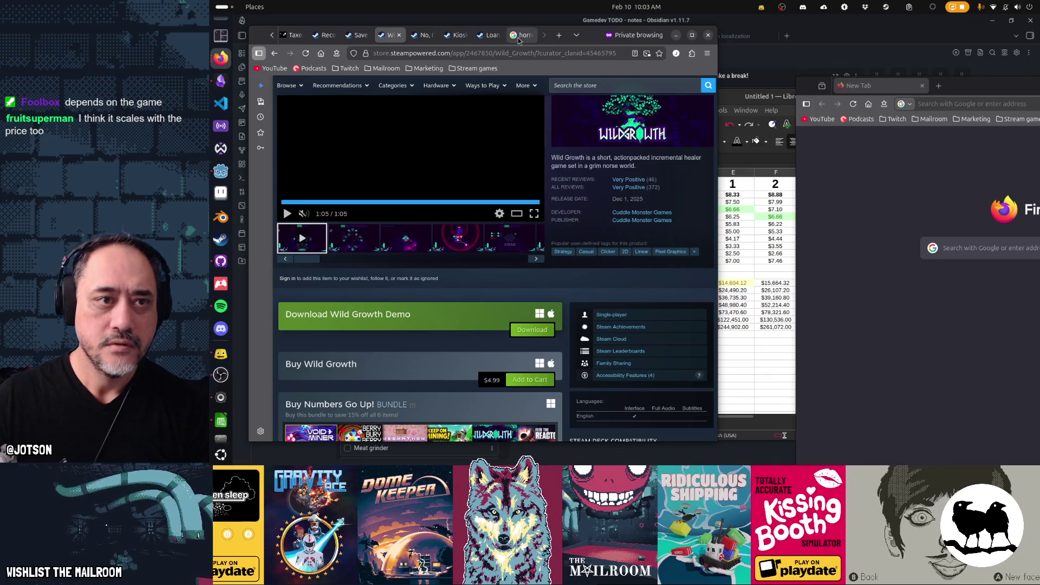
mouse_move(490, 34)
left_mouse_down()
mouse_move(866, 97)
mouse_move(925, 92)
mouse_move(490, 41)
left_mouse_up()
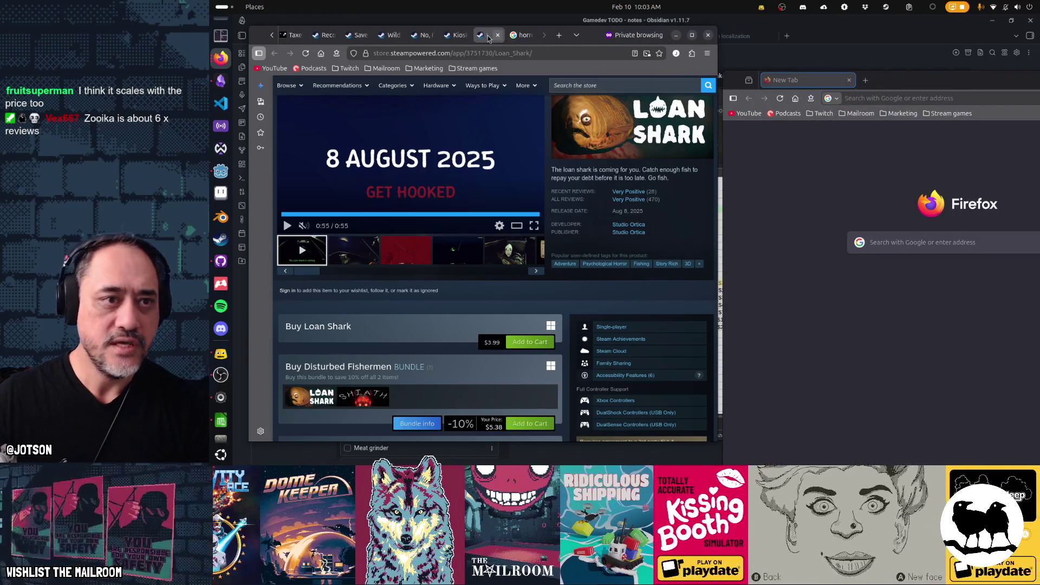
left_click(498, 52)
key("ctrl+c")
left_click(903, 98)
key("ctrl+v")
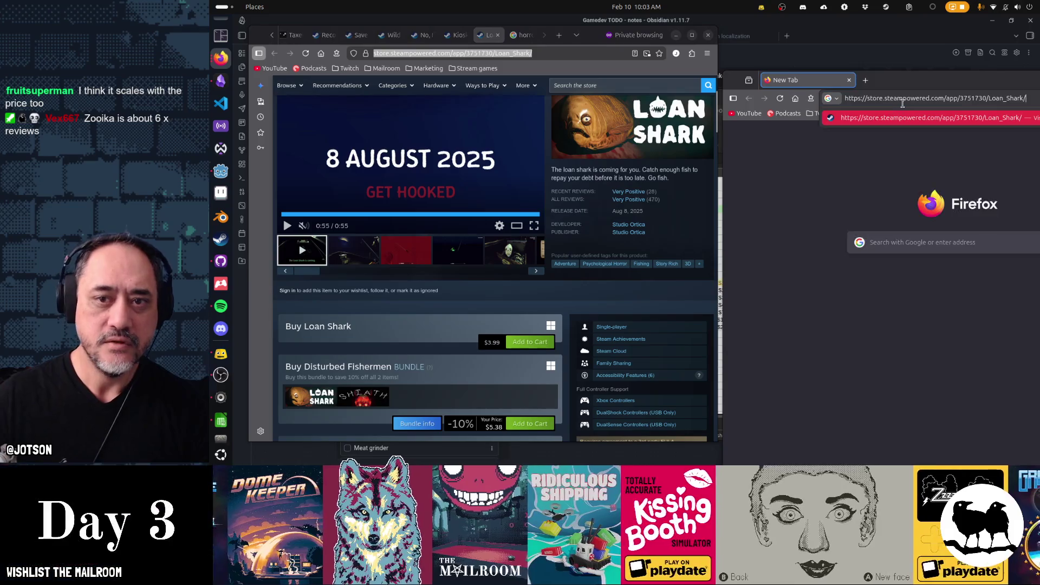
key("Return")
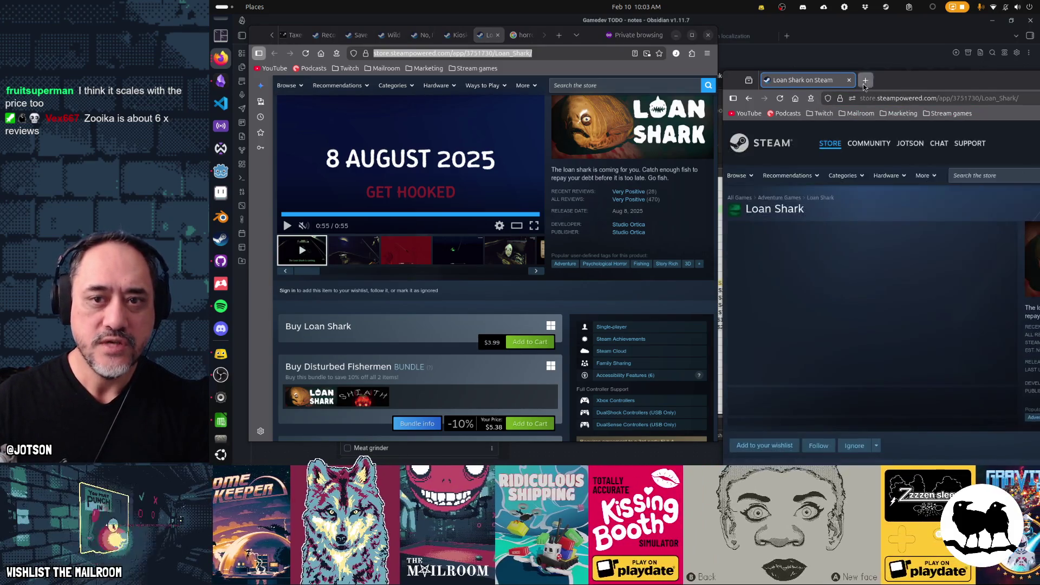
Step: Copy the Kiosk and No, I'm not a Human addresses into new tabs of the second window
key("ctrl+t")
left_click(459, 36)
key("ctrl+l")
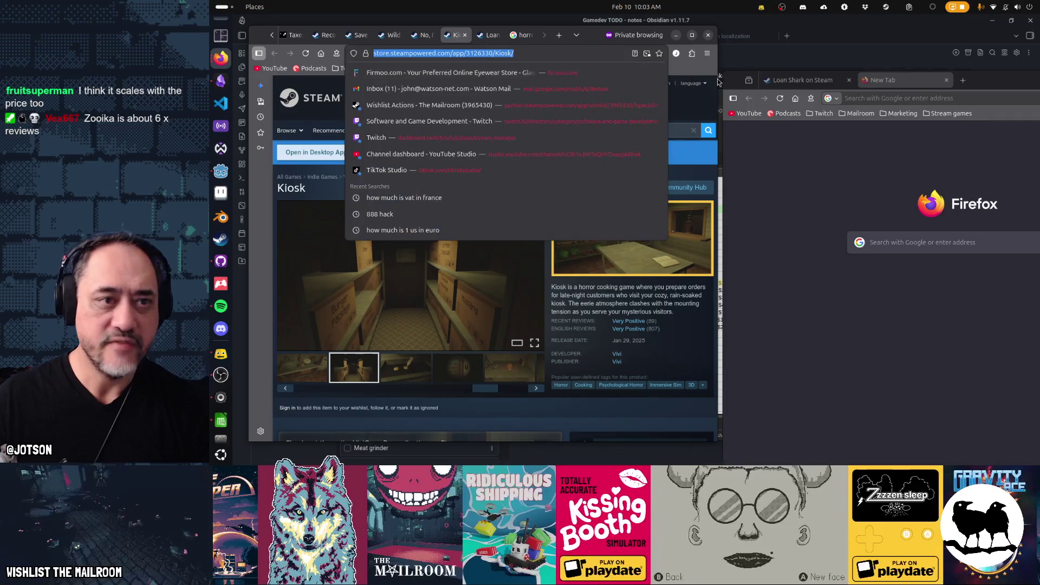
key("ctrl+c")
left_click(945, 98)
key("ctrl+v")
key("Return")
key("ctrl+t")
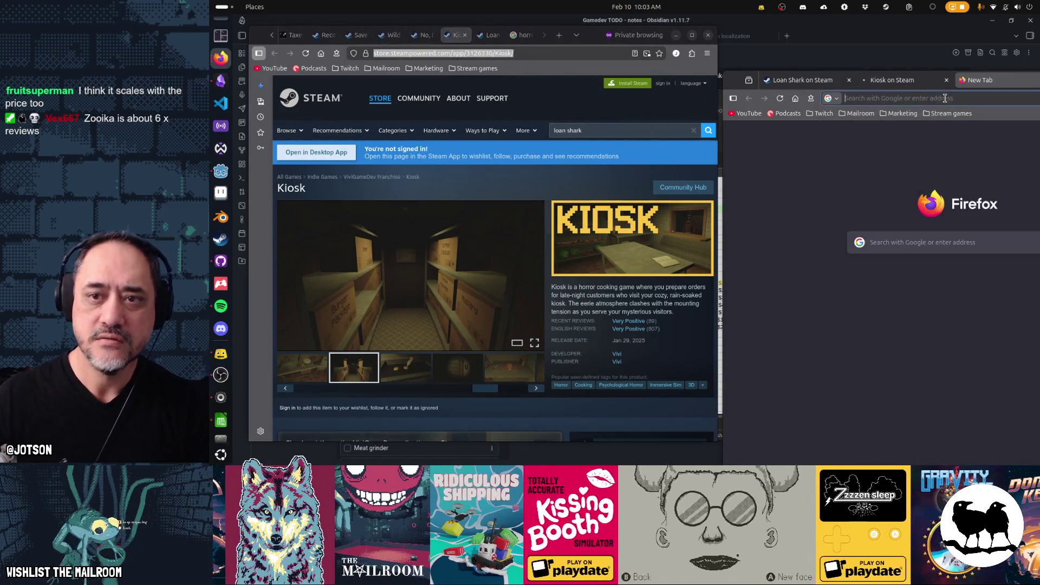
left_click(422, 34)
key("ctrl+l")
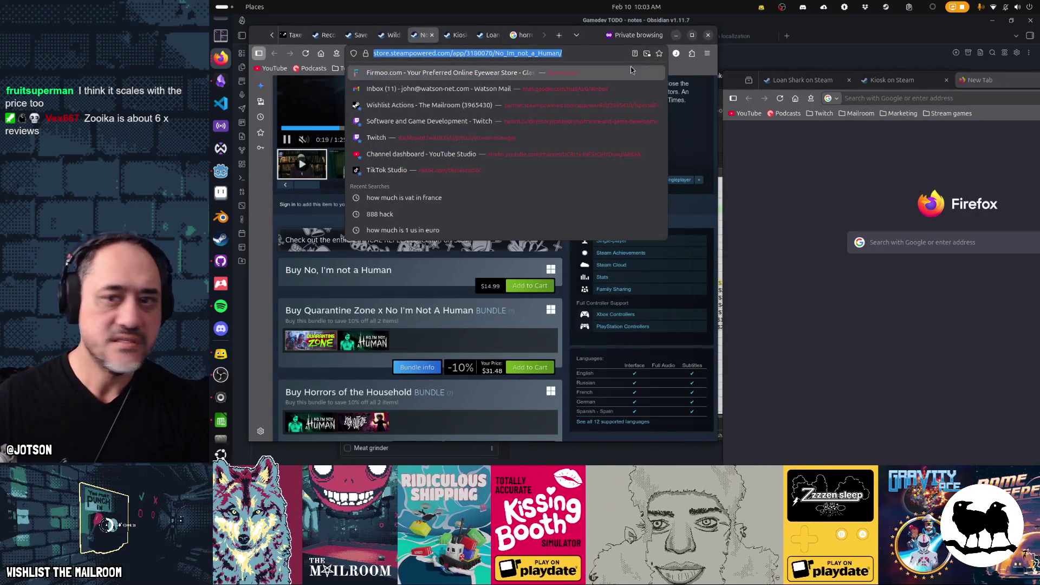
key("ctrl+c")
left_click(975, 98)
key("ctrl+v")
key("Return")
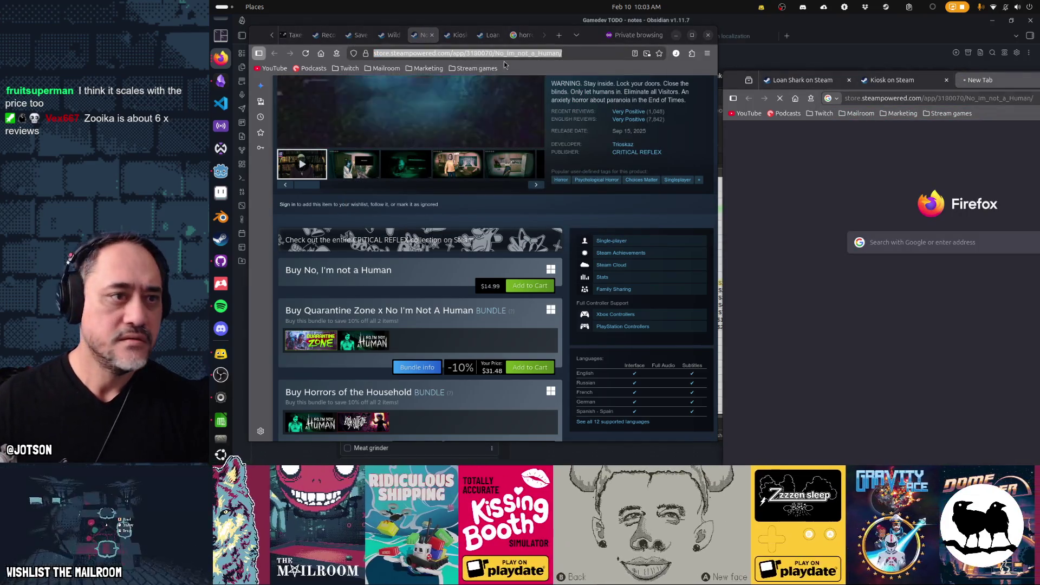
Step: Copy the Wild Growth, Dead Letter Dept. and recommendations page addresses into new tabs
left_click(394, 35)
key("ctrl+l")
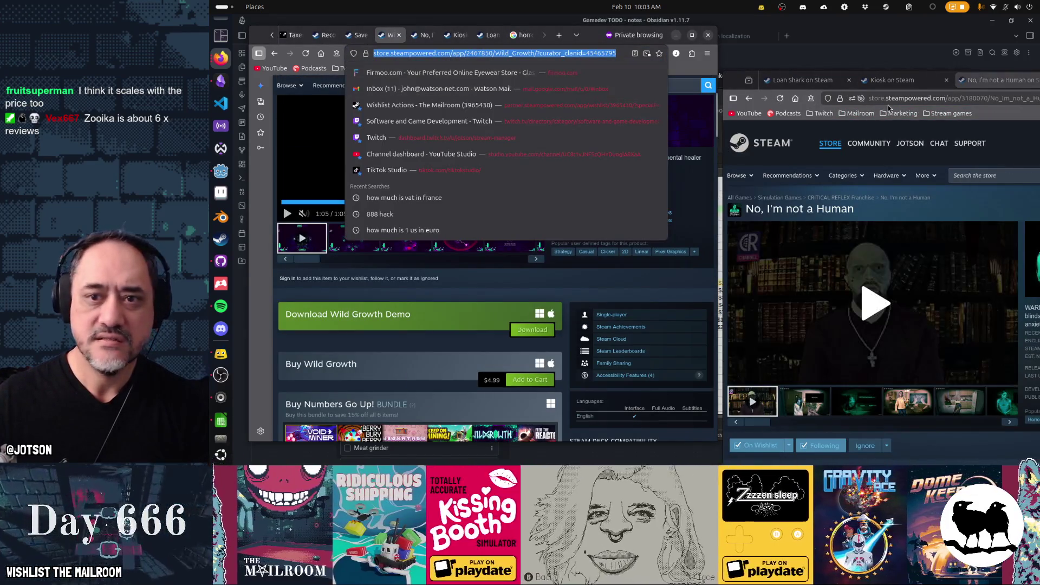
key("ctrl+c")
key("ctrl+t")
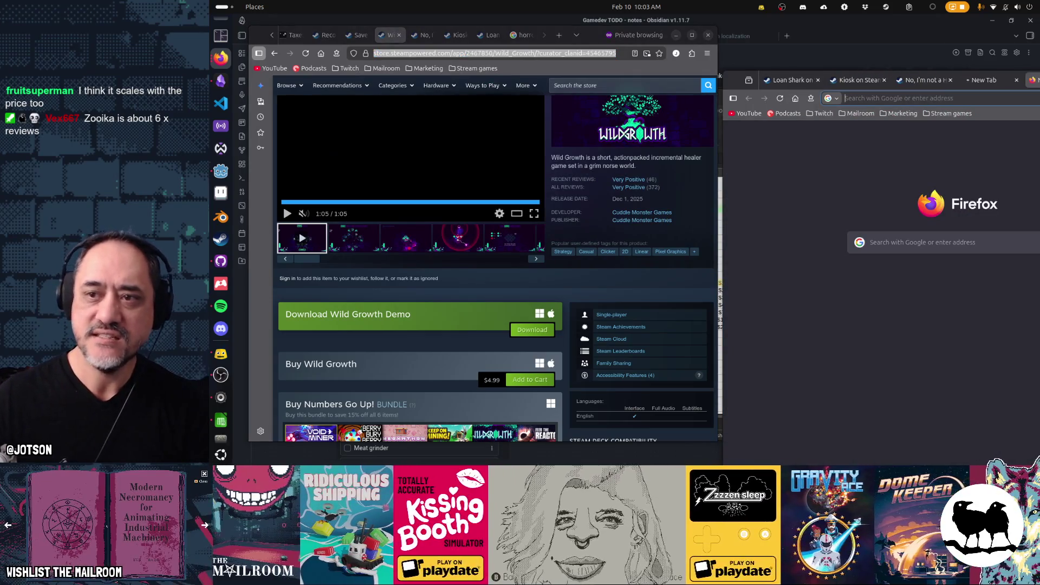
left_click(360, 35)
key("ctrl+l")
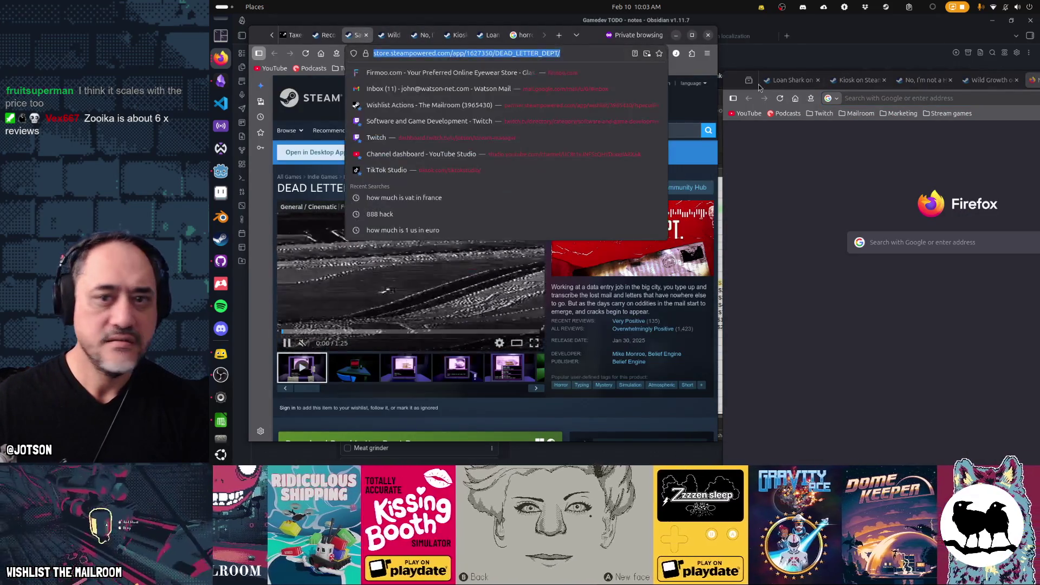
key("ctrl+c")
left_click(894, 98)
key("Escape")
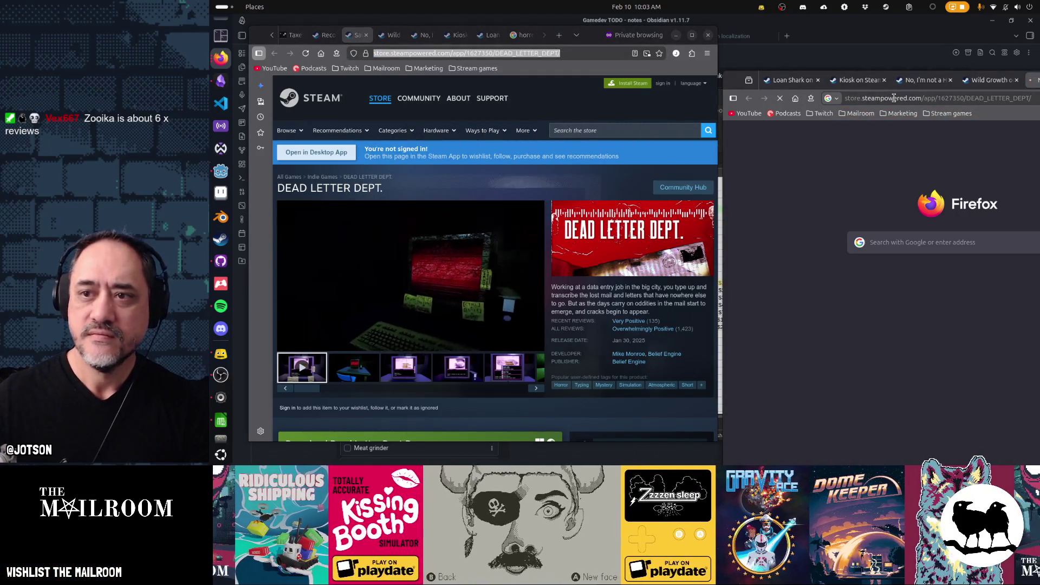
left_click(326, 35)
key("ctrl+l")
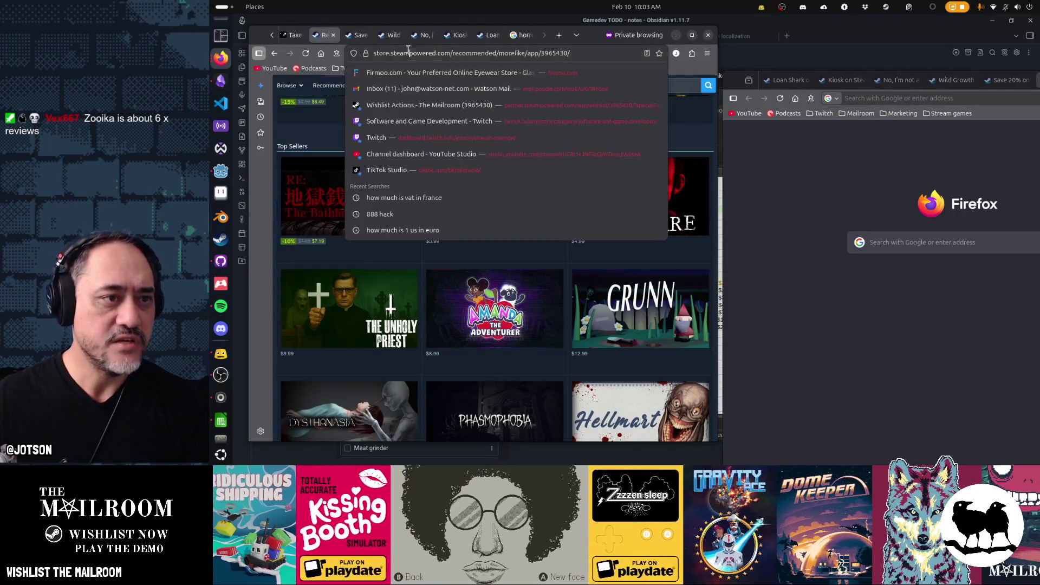
left_click(869, 95)
key("ctrl+t")
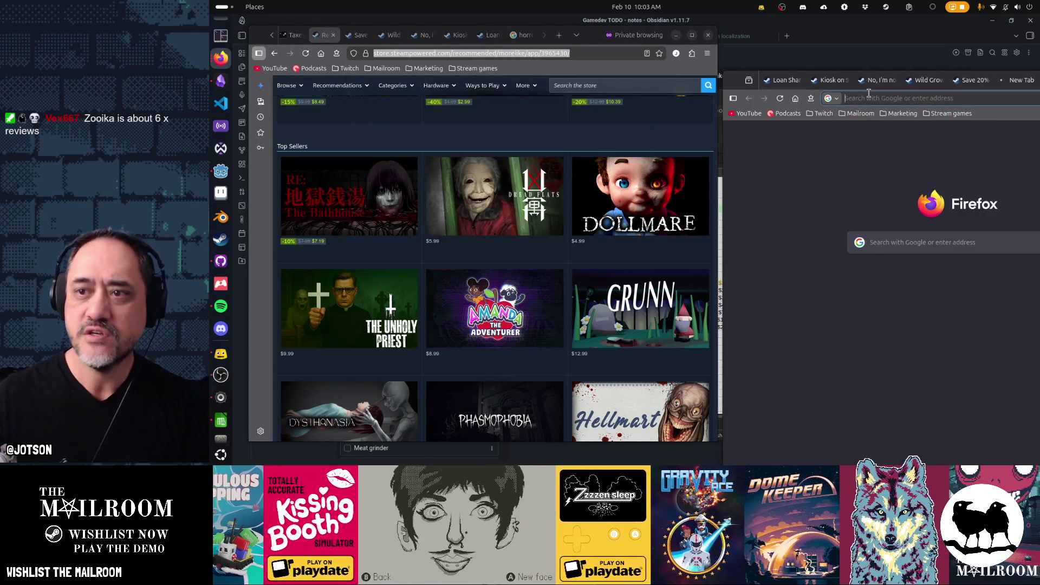
Step: Close the taxes tab and the private browsing window
left_click(295, 36)
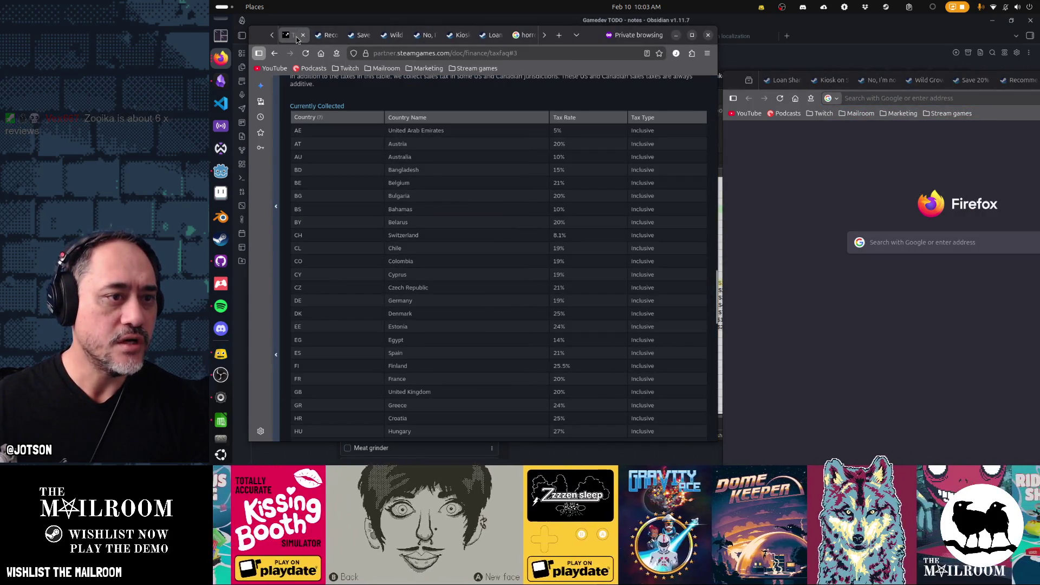
middle_click(297, 38)
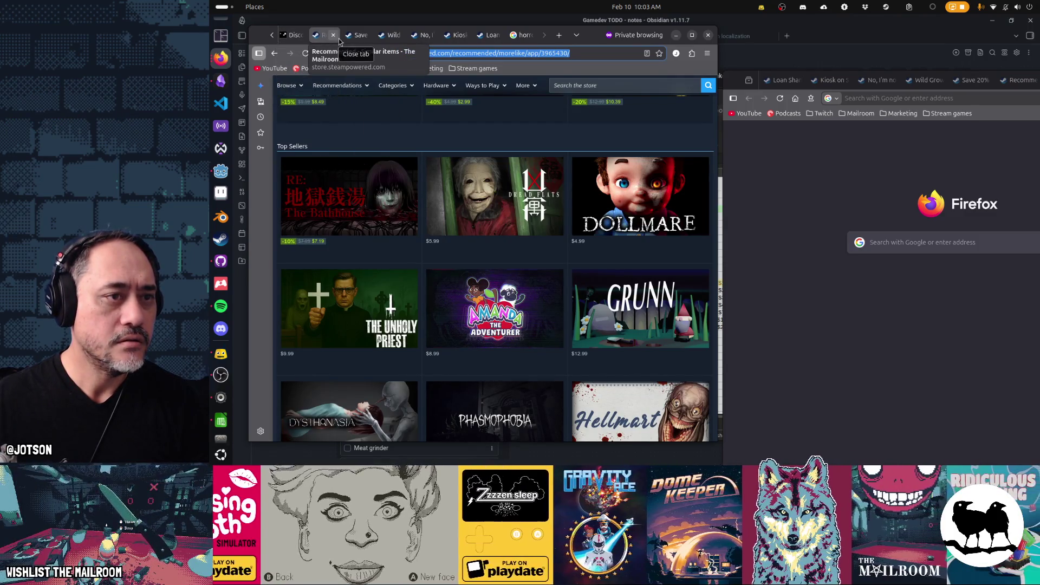
left_click(676, 35)
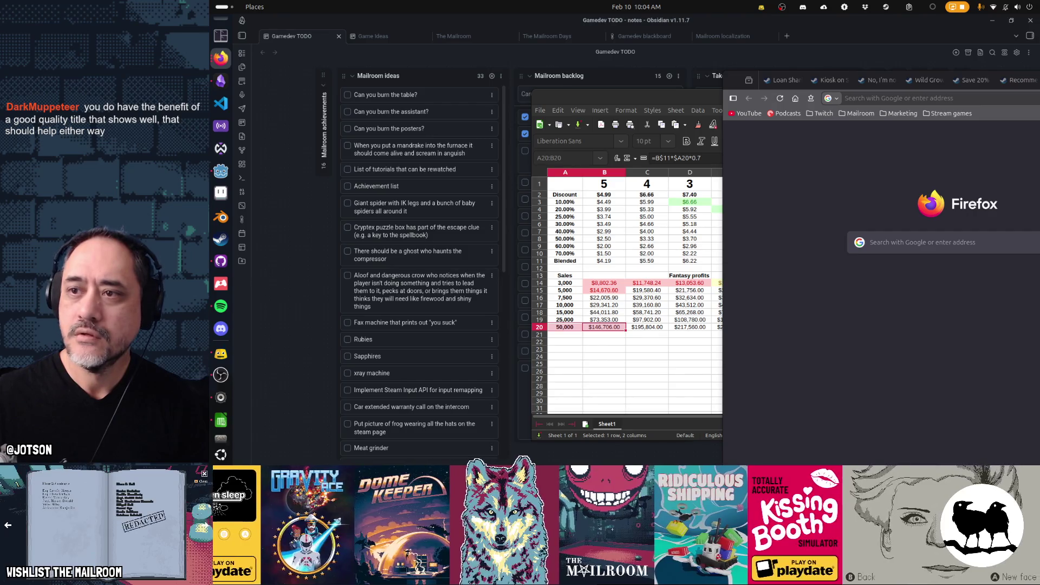
Step: Paste the taxfaq and marketing/discounts URLs into two new tabs and load both pages
key("ctrl+t")
key("ctrl+v")
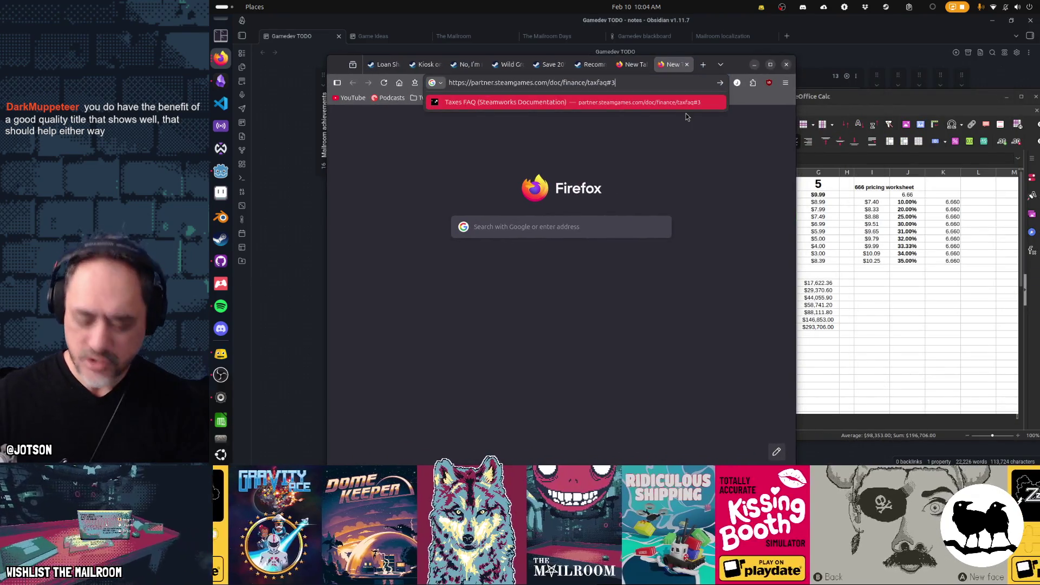
key("Return")
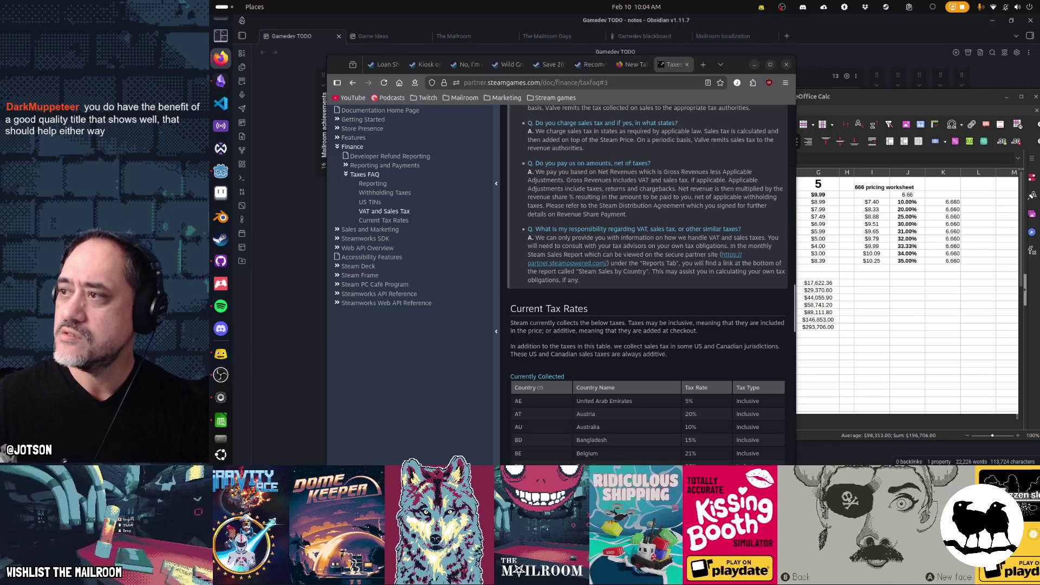
key("ctrl+t")
key("ctrl+v")
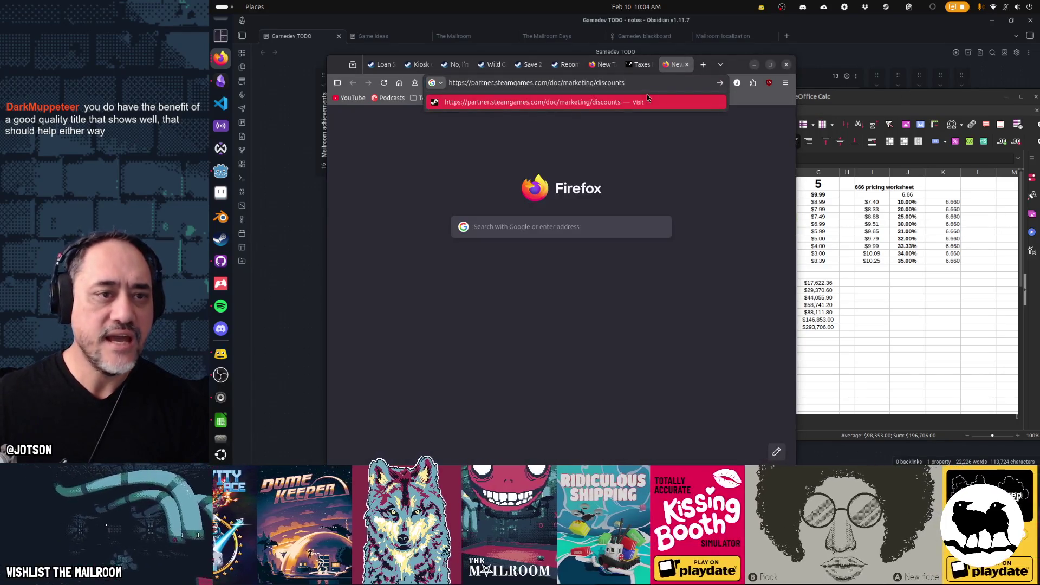
key("Return")
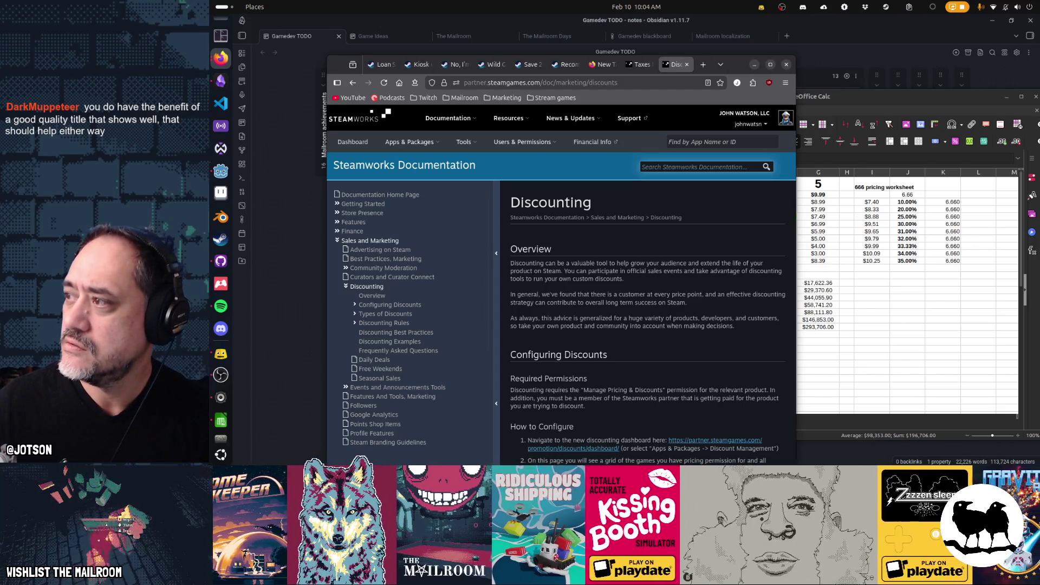
Step: Flip through the Dead Letter Dept., Wild Growth, Kiosk and Loan Shark pages, ending on The Mailroom's similar-games list
left_click(569, 67)
left_click(532, 65)
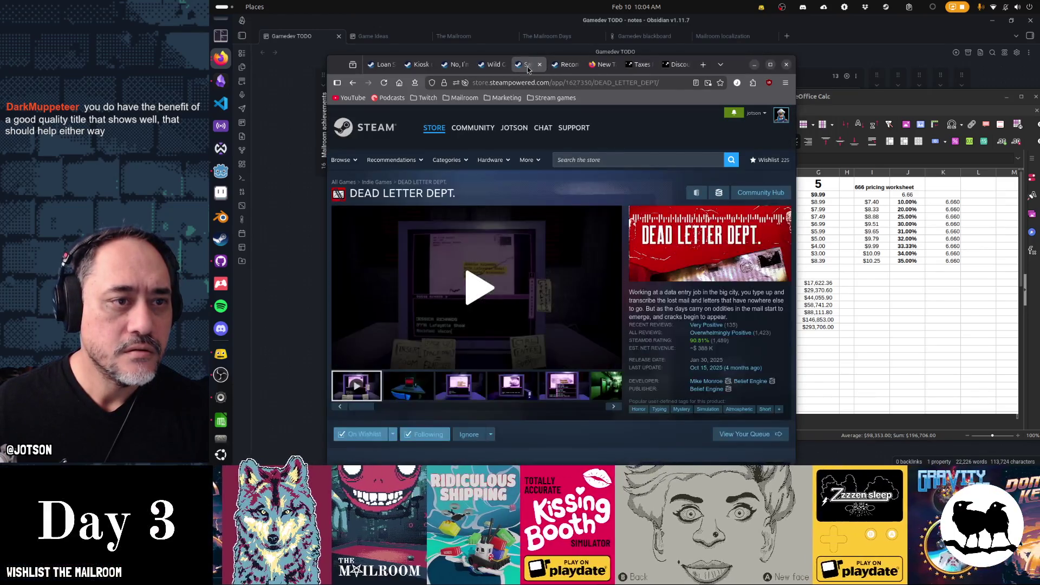
left_click(492, 65)
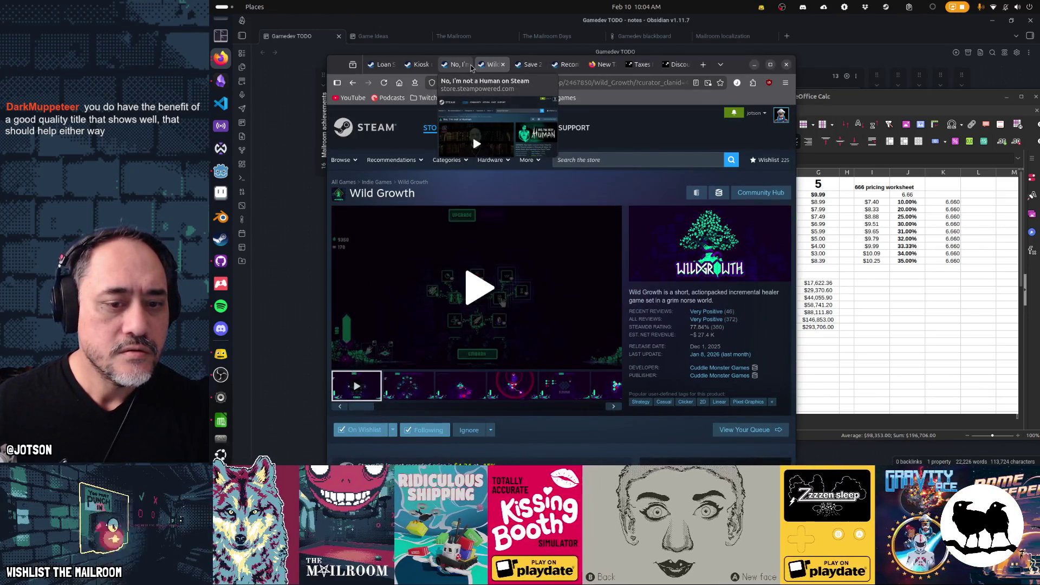
left_click(421, 65)
left_click(378, 65)
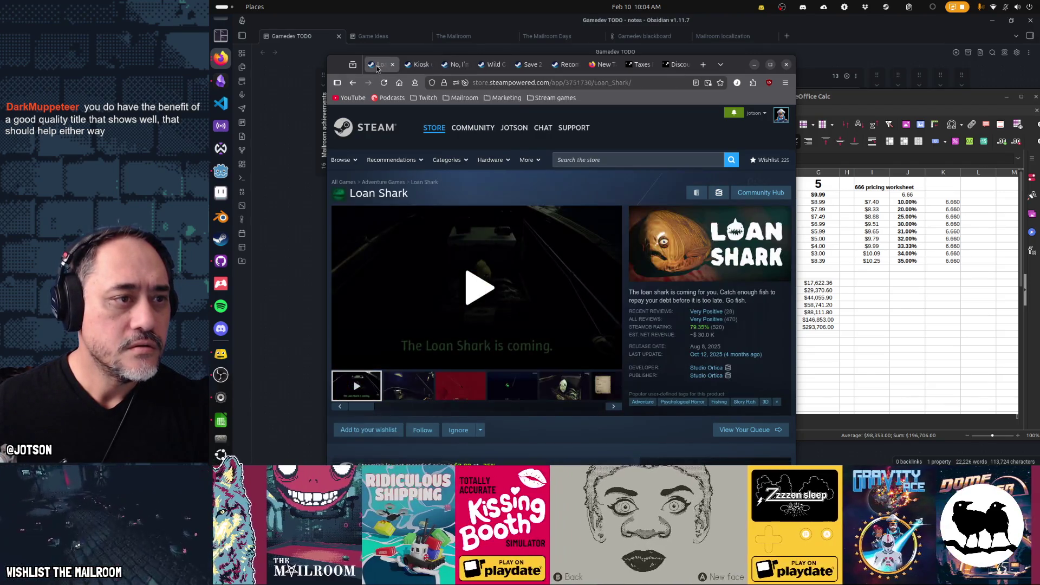
left_click(492, 65)
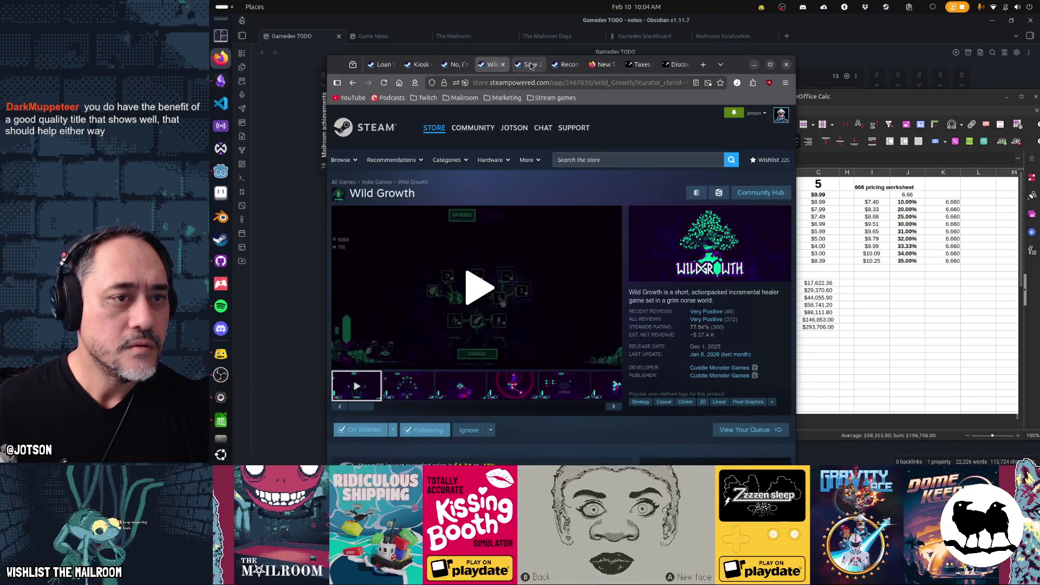
left_click(529, 65)
left_click(557, 65)
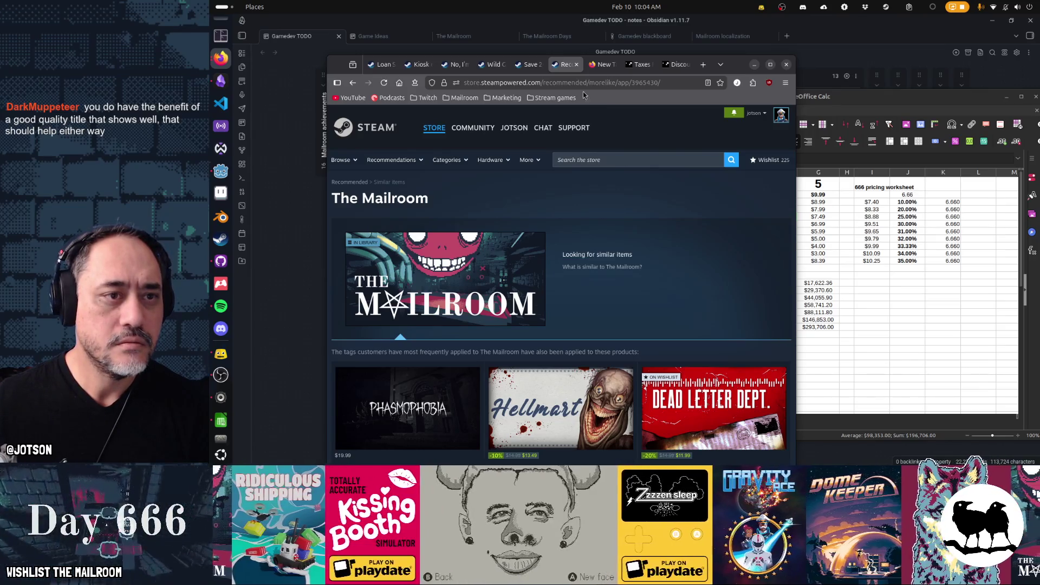
Step: Search Google for 'boba tea shop game save slot'
left_click(720, 65)
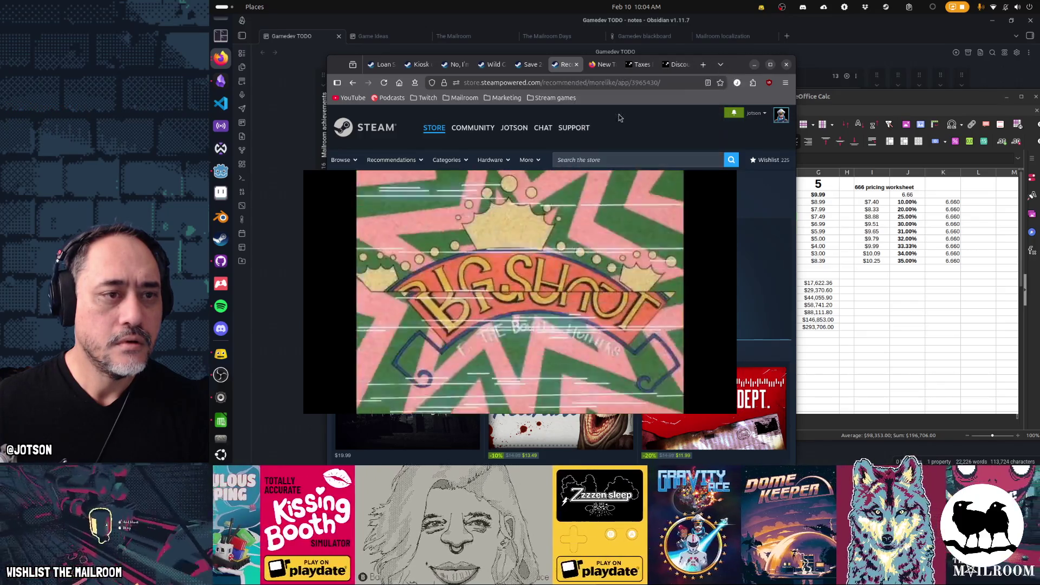
key("ctrl+t")
type("boa")
key("BackSpace")
type("ba tea shop")
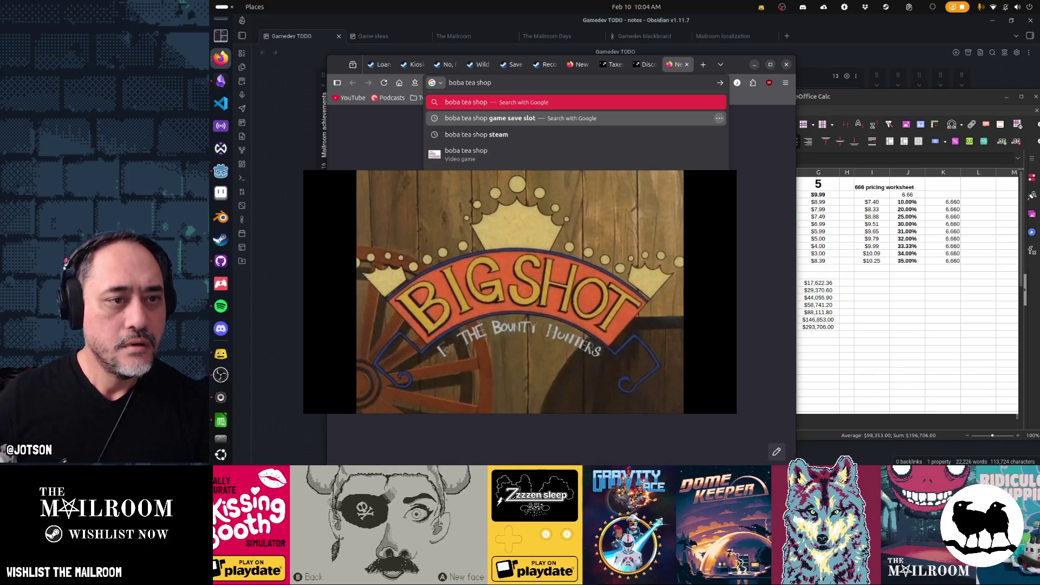
left_click(618, 115)
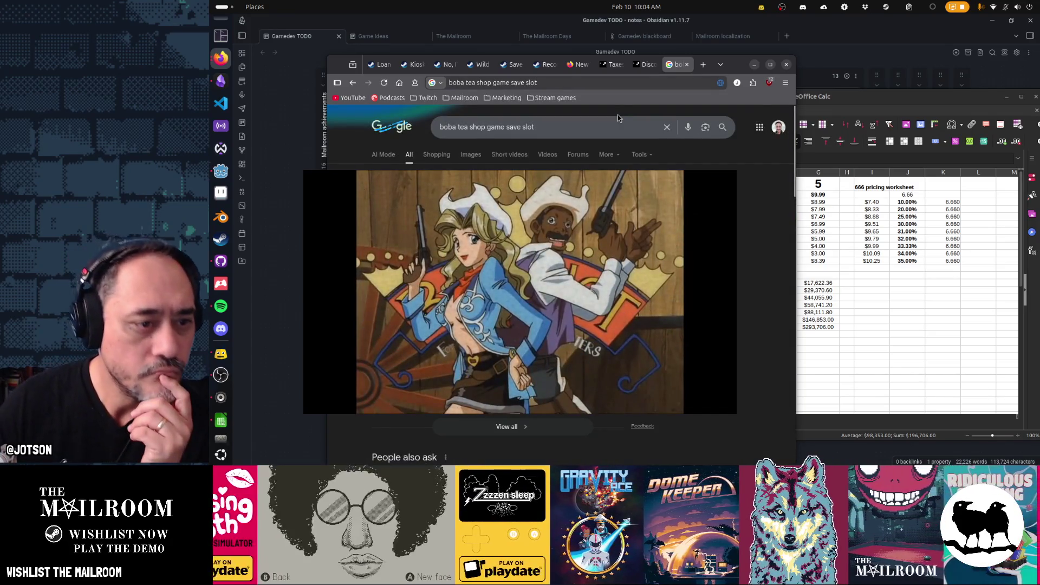
Step: Open The Boba Teashop's Steam page from the search results
scroll(618, 115, "down", 5)
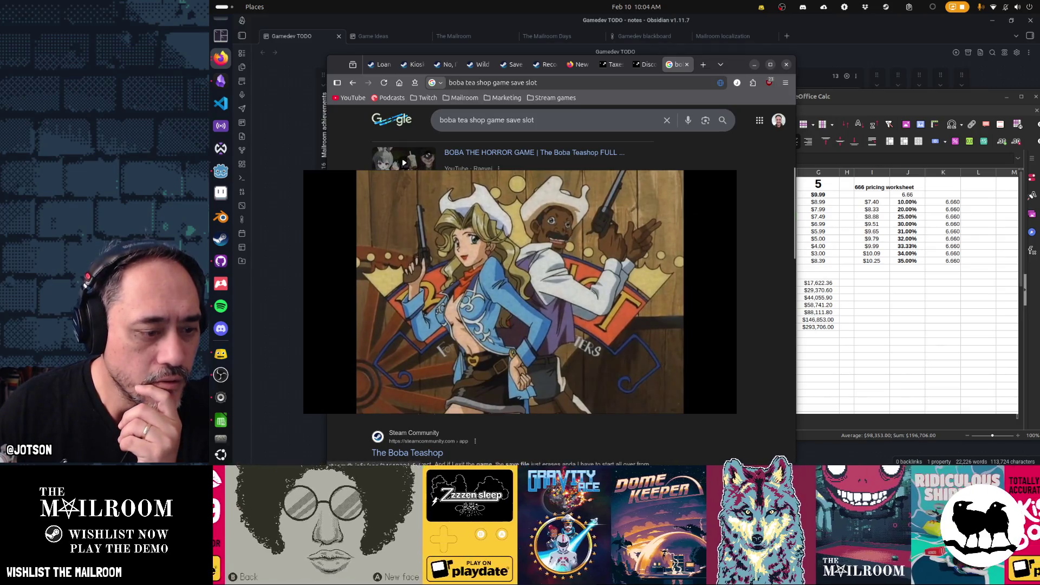
scroll(520, 271, "down", 3)
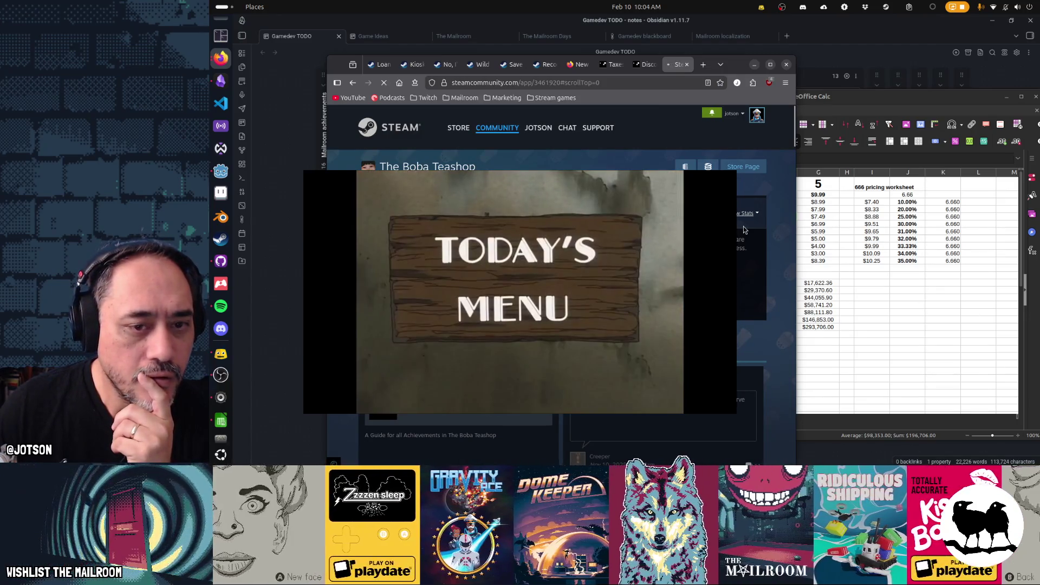
left_click(743, 226)
Step: Move Firefox up and right to view The Boba Teashop's All Reviews rating, then return to Calc
mouse_move(740, 66)
left_mouse_down()
mouse_move(787, 66)
mouse_move(779, 43)
left_mouse_up()
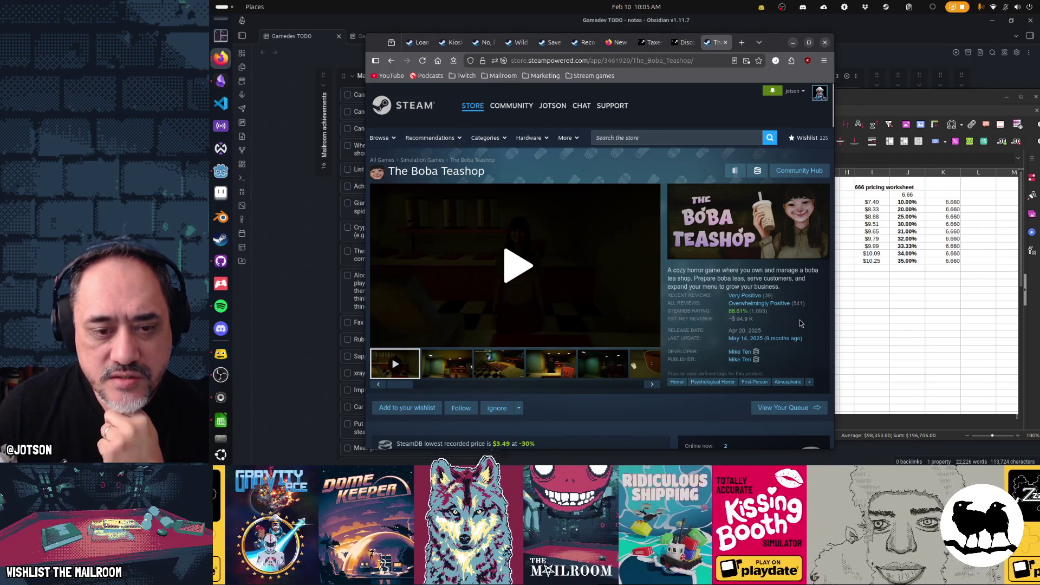
mouse_move(800, 308)
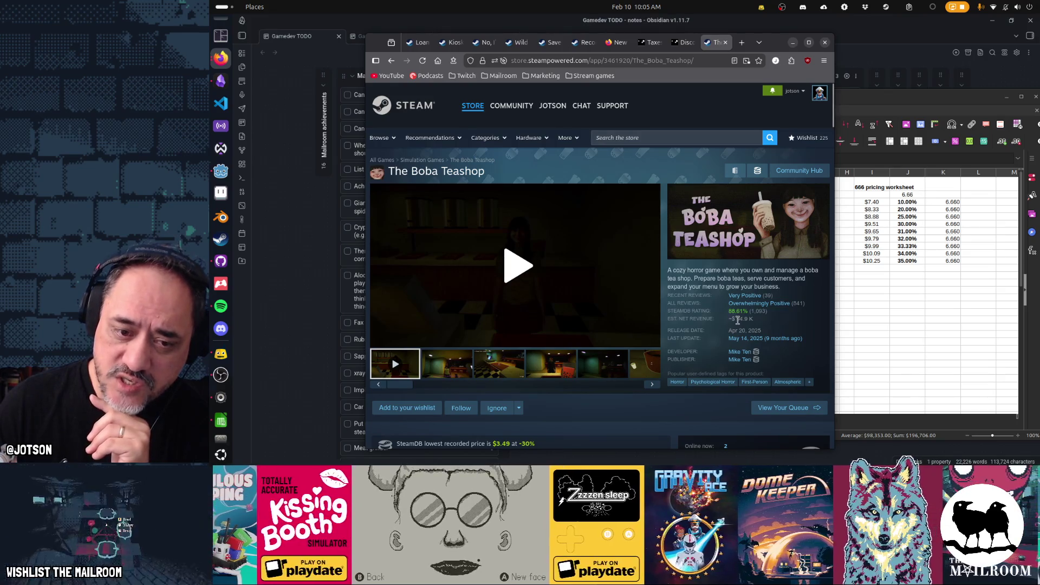
left_click(872, 319)
left_click(604, 327)
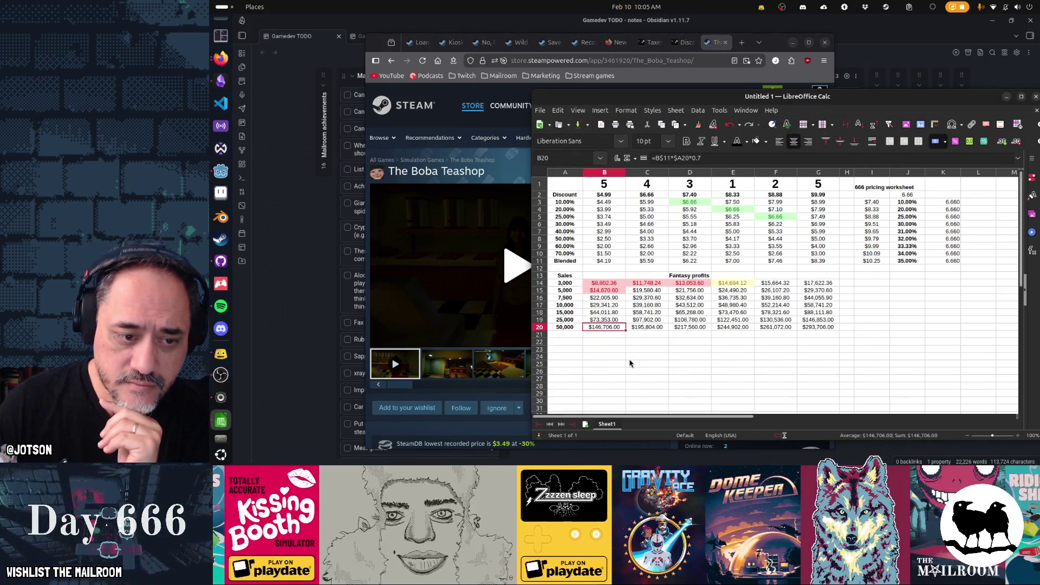
left_click(430, 399)
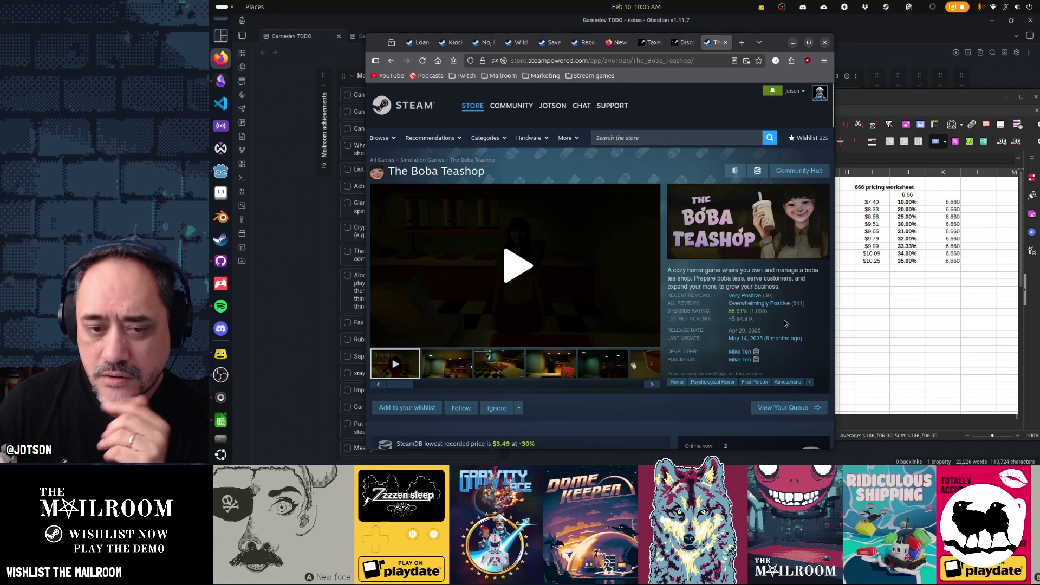
key("alt+Tab")
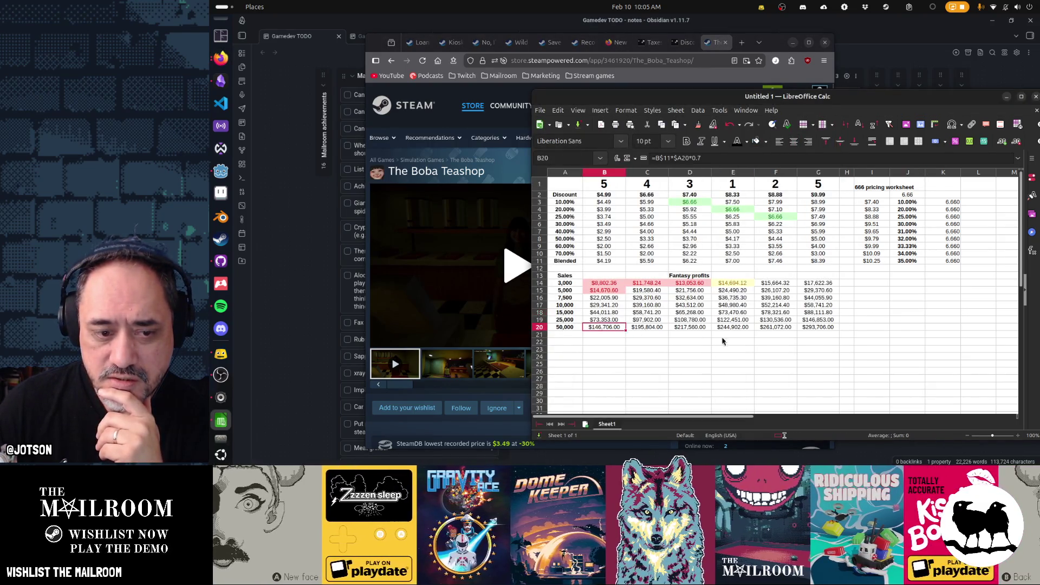
key("alt+Tab")
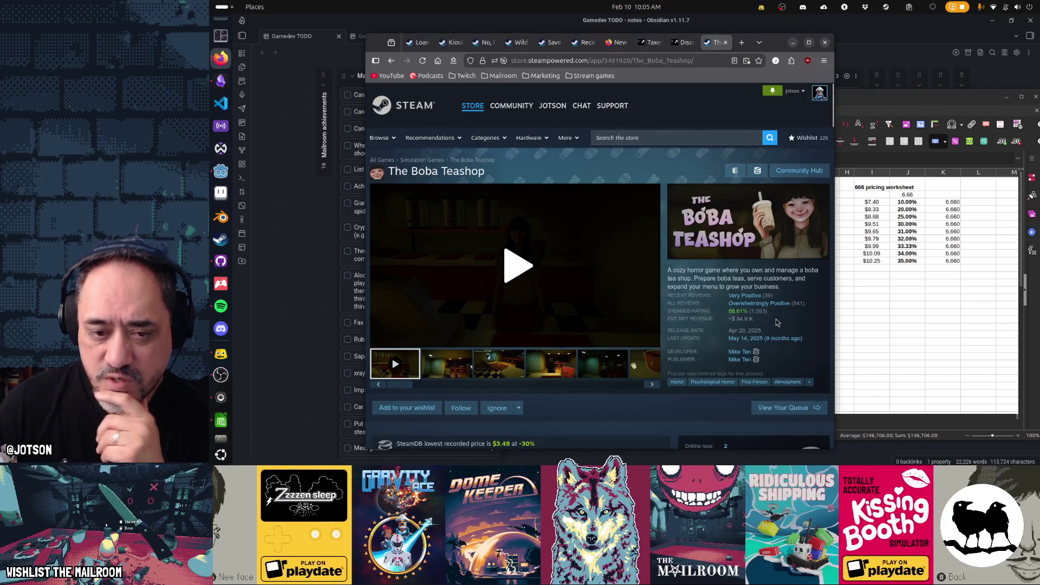
scroll(775, 322, "down", 3)
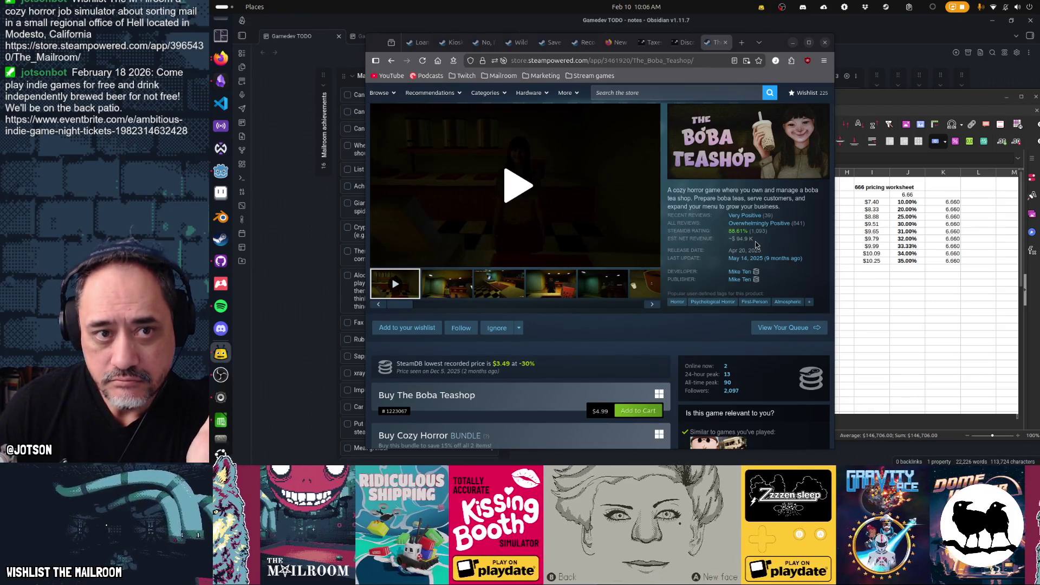
Step: Move The Boba Teashop tab beside the Mailroom recommendations and close that recommendations tab
left_click_drag(715, 45, 618, 43)
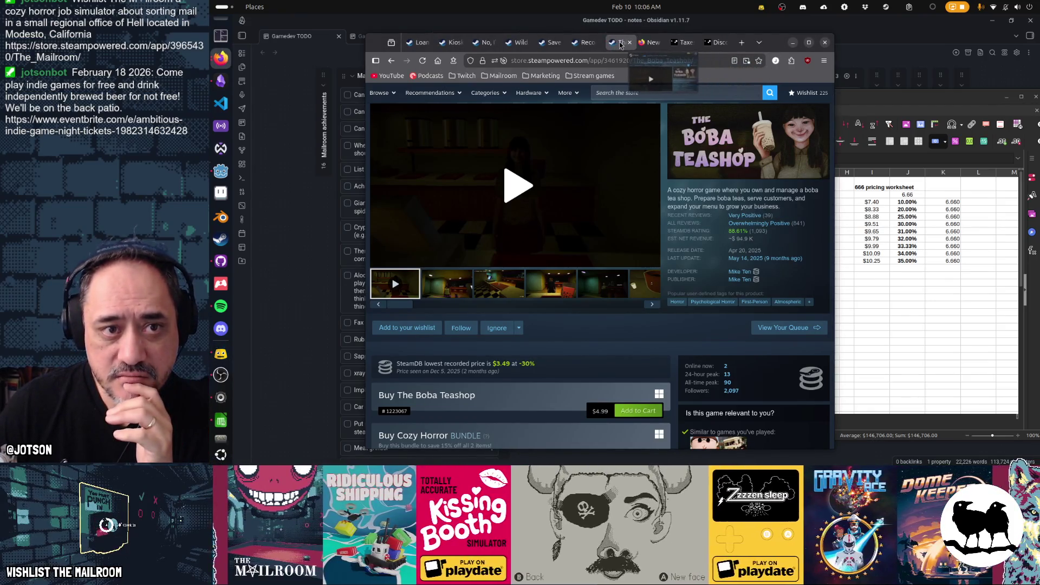
left_click(583, 44)
left_click(593, 42)
Step: Scroll through the Dead Letter Dept. page, compare it with The Boba Teashop, and pause its trailer
left_click(550, 43)
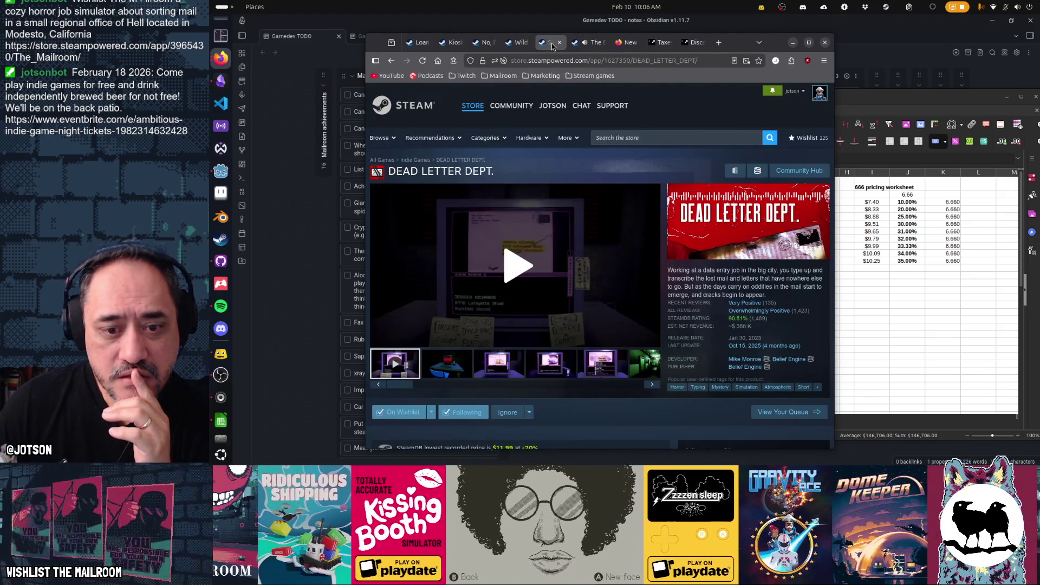
scroll(578, 407, "down", 3)
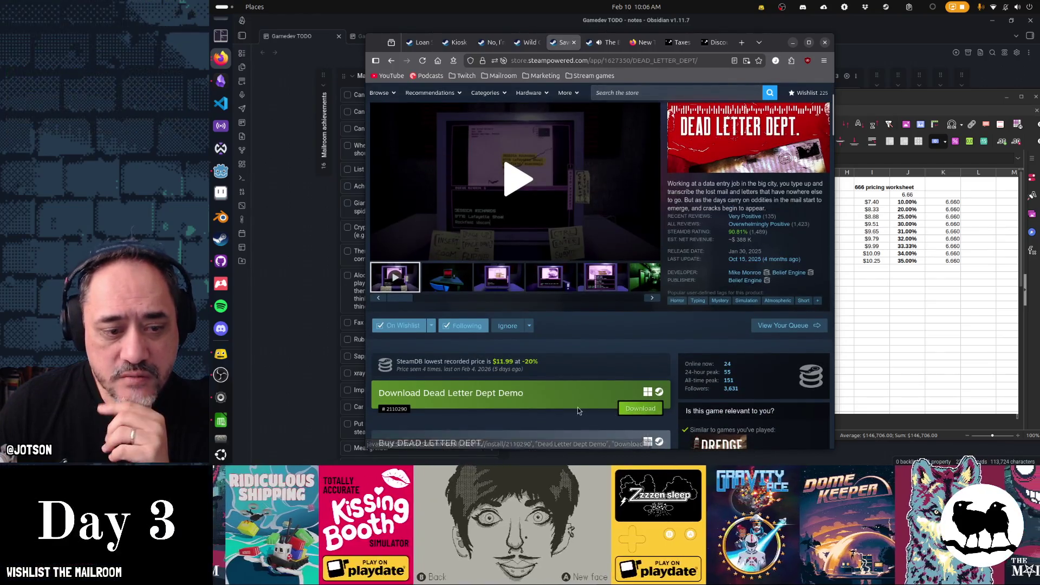
scroll(577, 407, "down", 3)
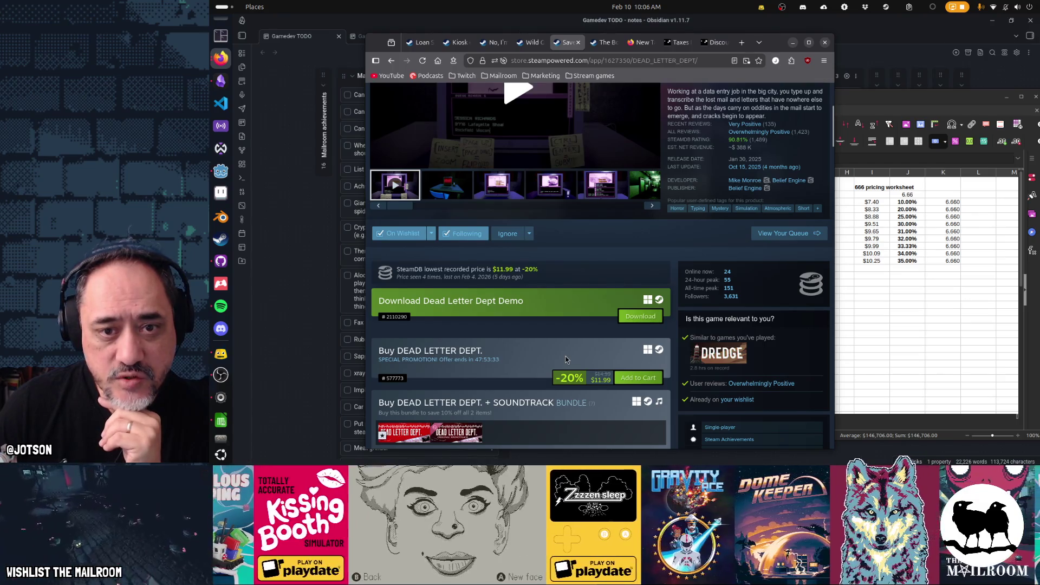
scroll(567, 358, "up", 4)
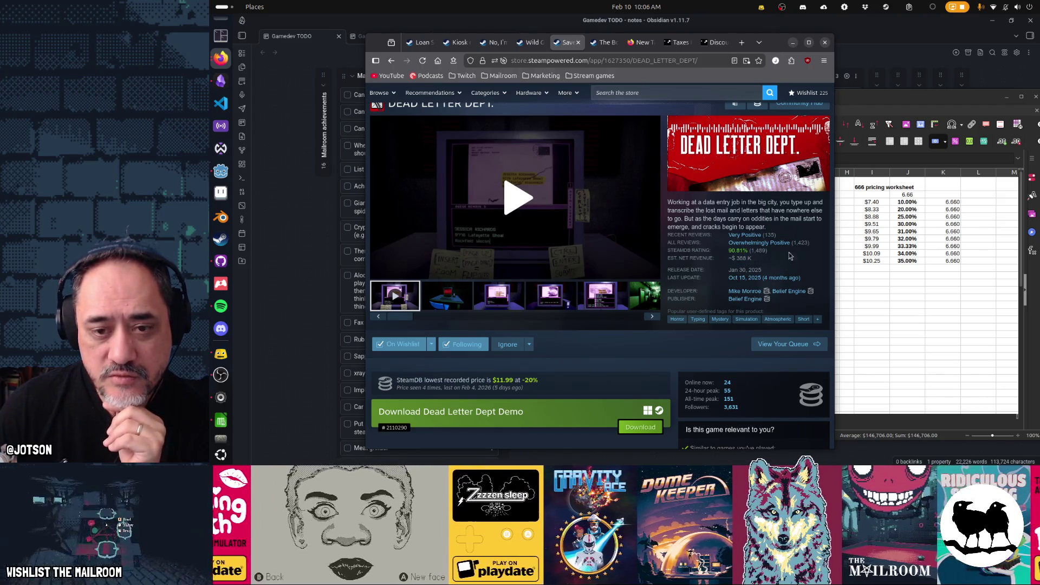
mouse_move(798, 249)
left_click(605, 44)
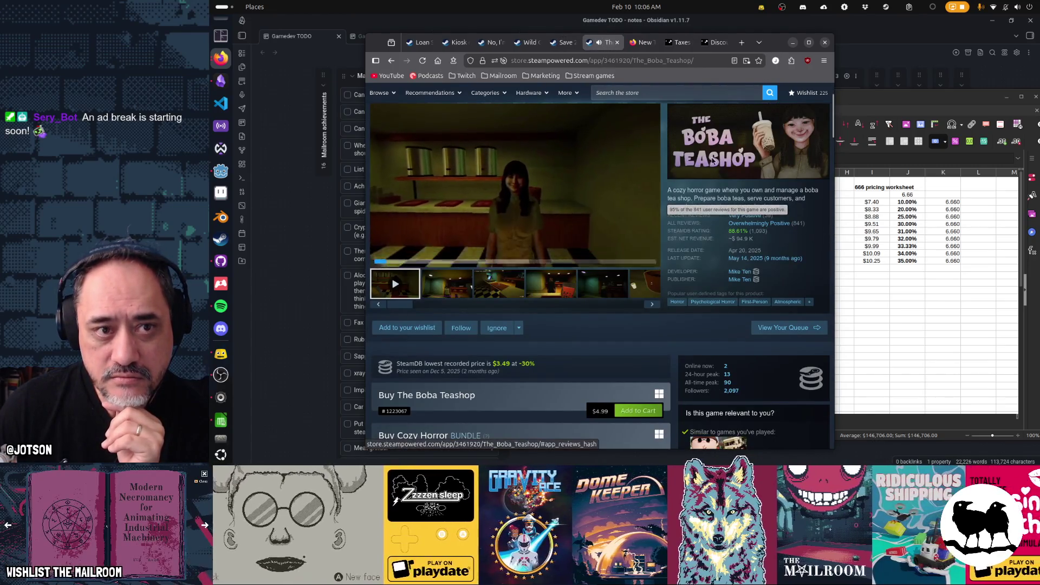
key("ctrl+shift+Tab")
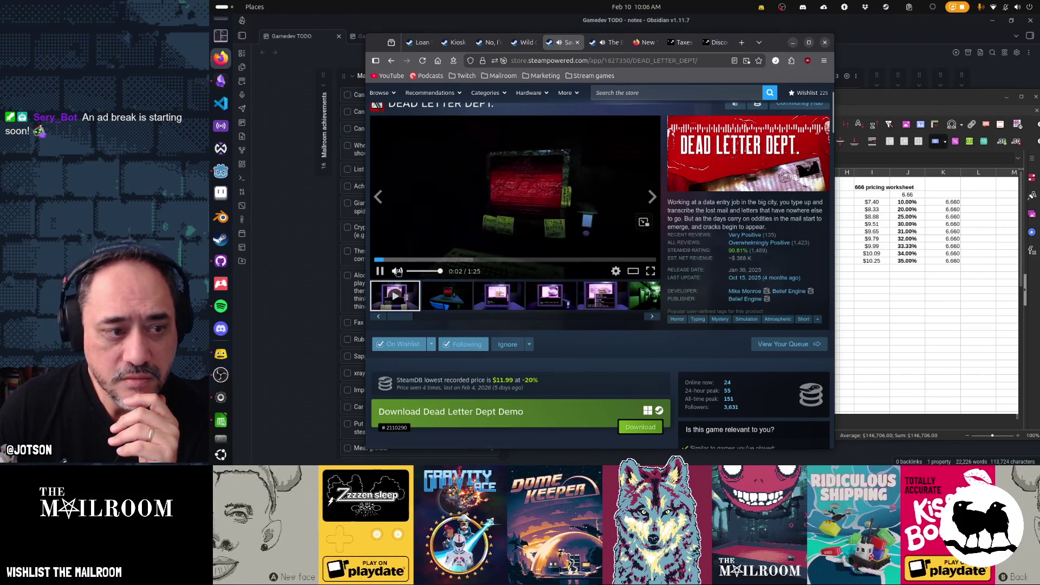
left_click(645, 222)
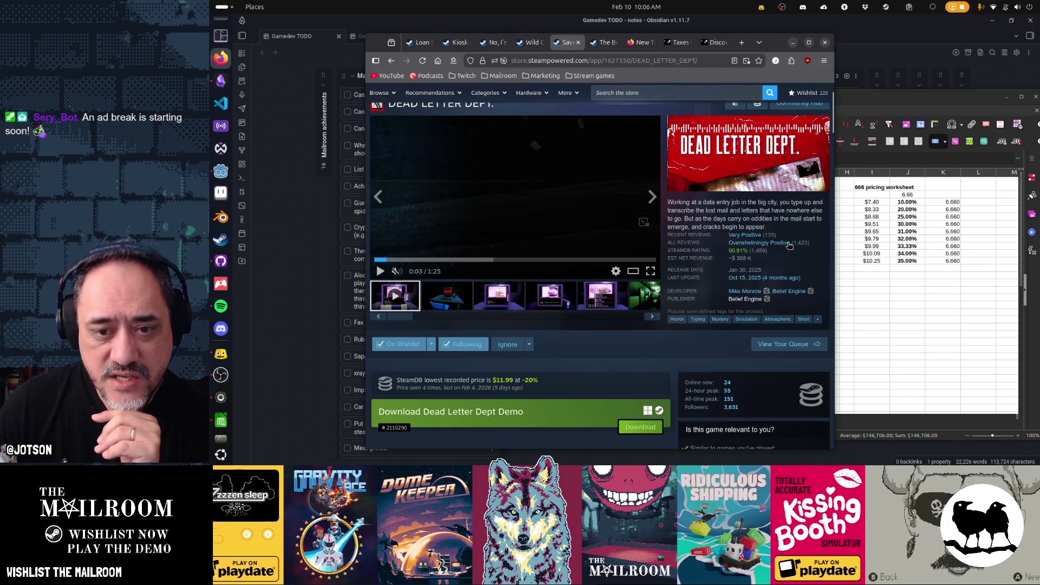
Step: Pause The Boba Teashop trailer, revisit Dead Letter Dept., then move on to Wild Growth's page
mouse_move(807, 245)
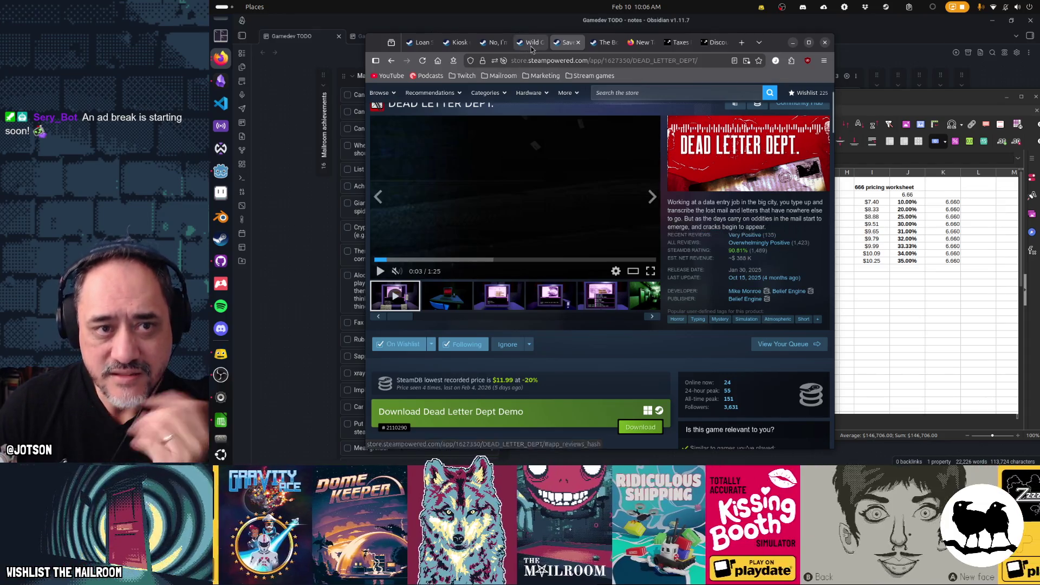
left_click(604, 42)
mouse_move(788, 233)
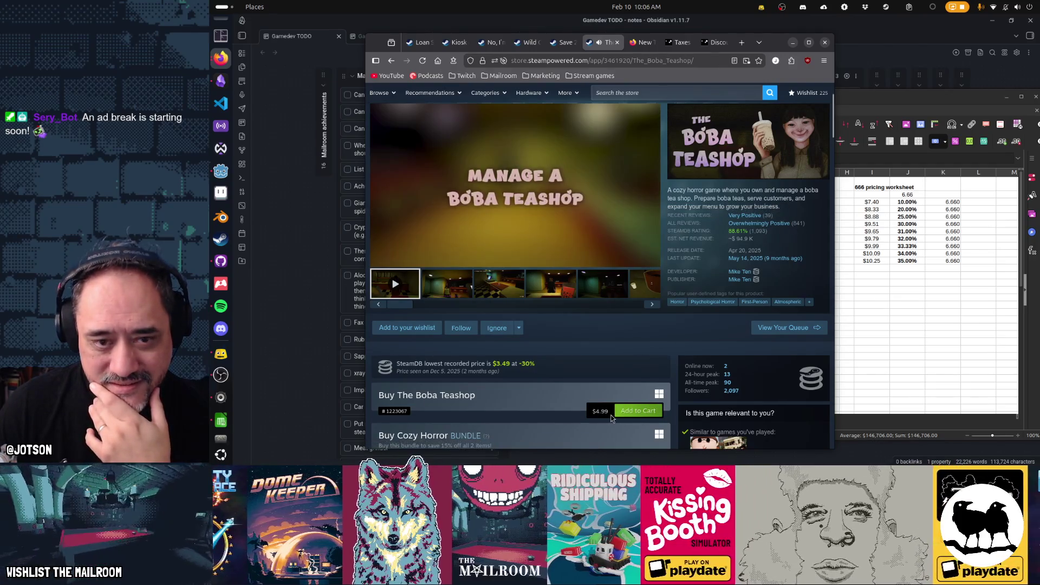
left_click(381, 260)
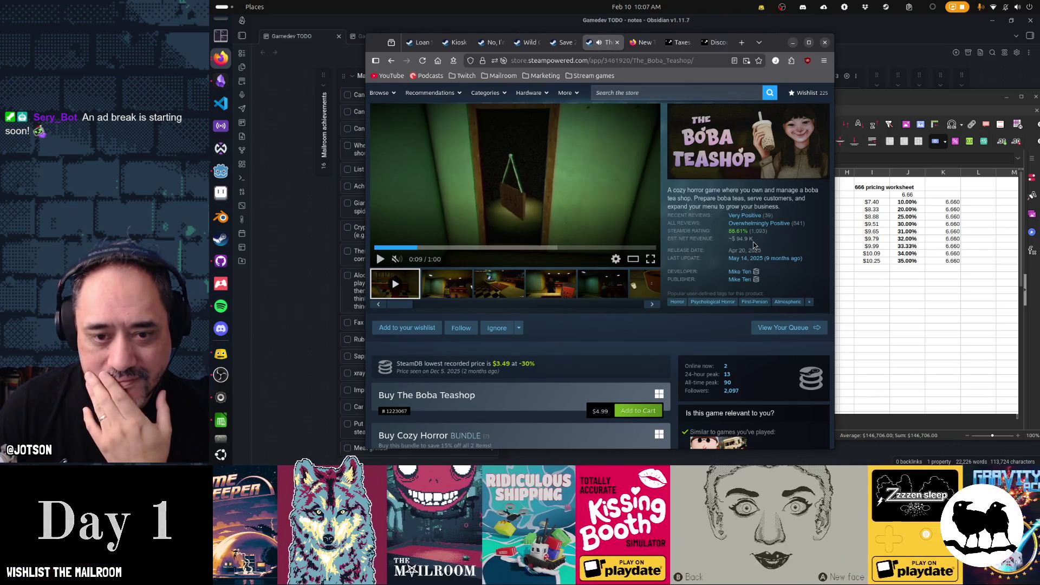
left_click(568, 47)
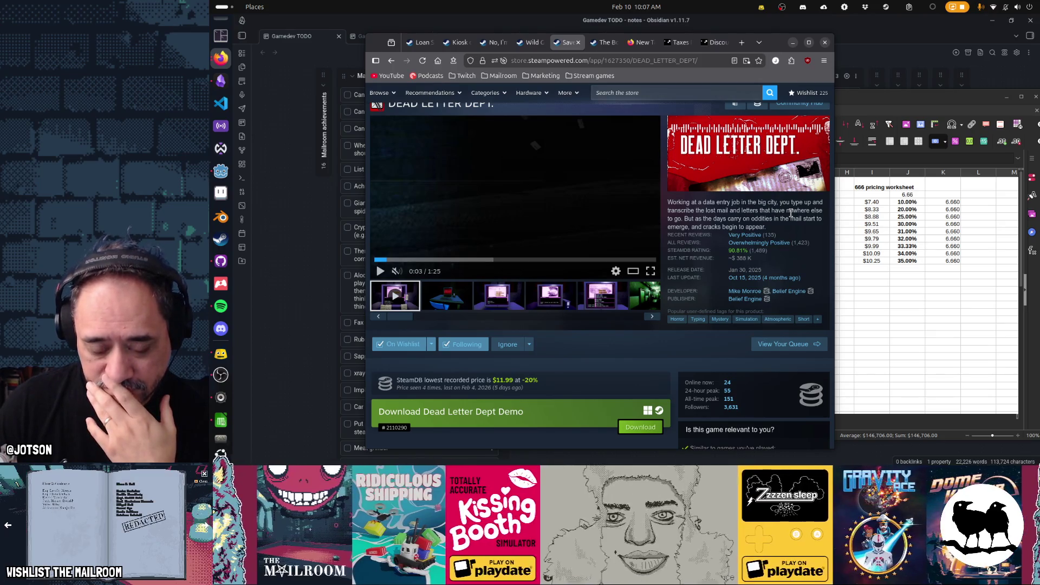
key("ctrl+Page_Up")
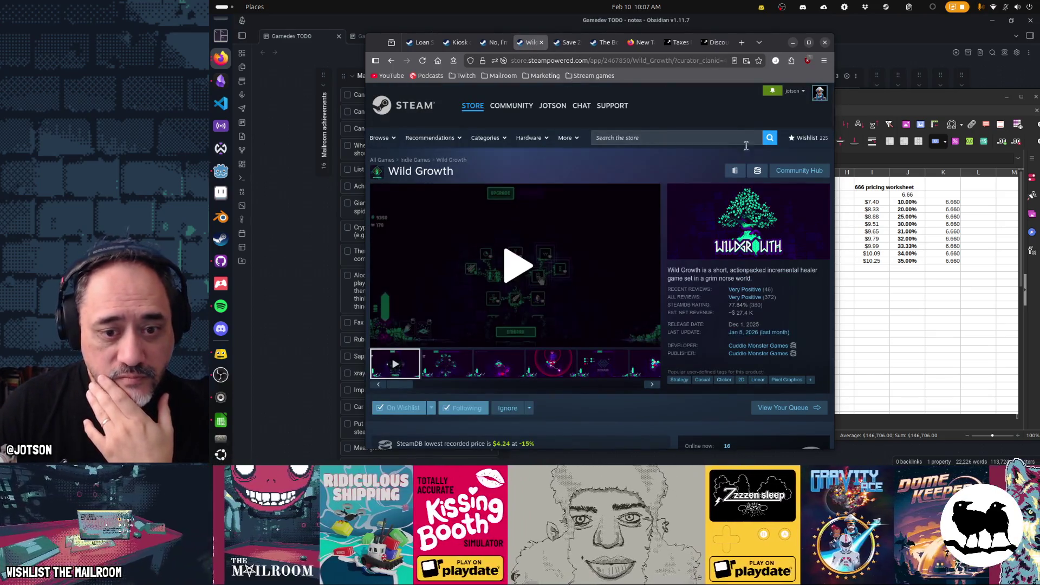
Step: Scroll through the Wild Growth store page to review its details
scroll(818, 263, "down", 2)
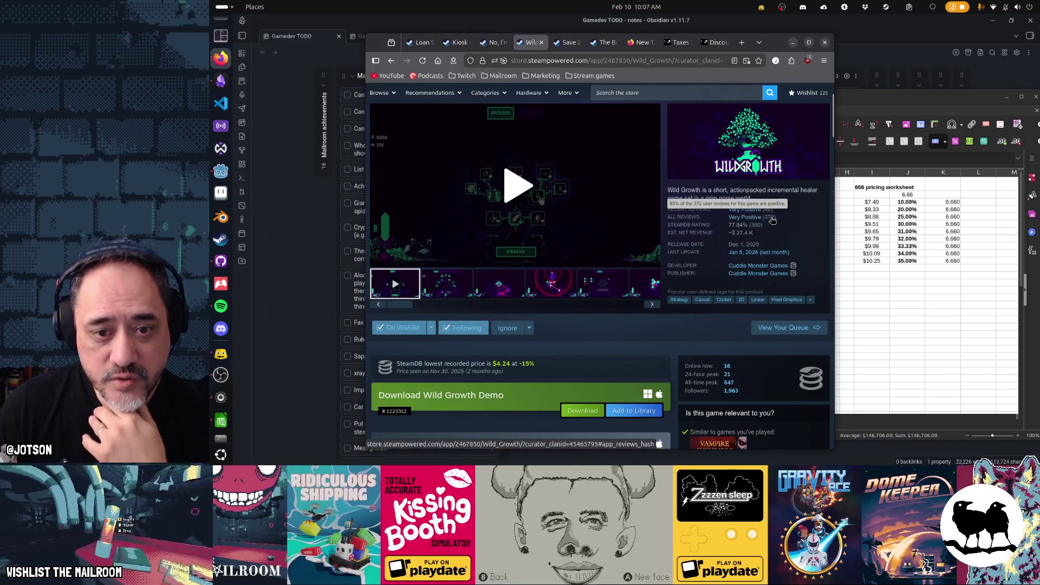
scroll(612, 347, "down", 1)
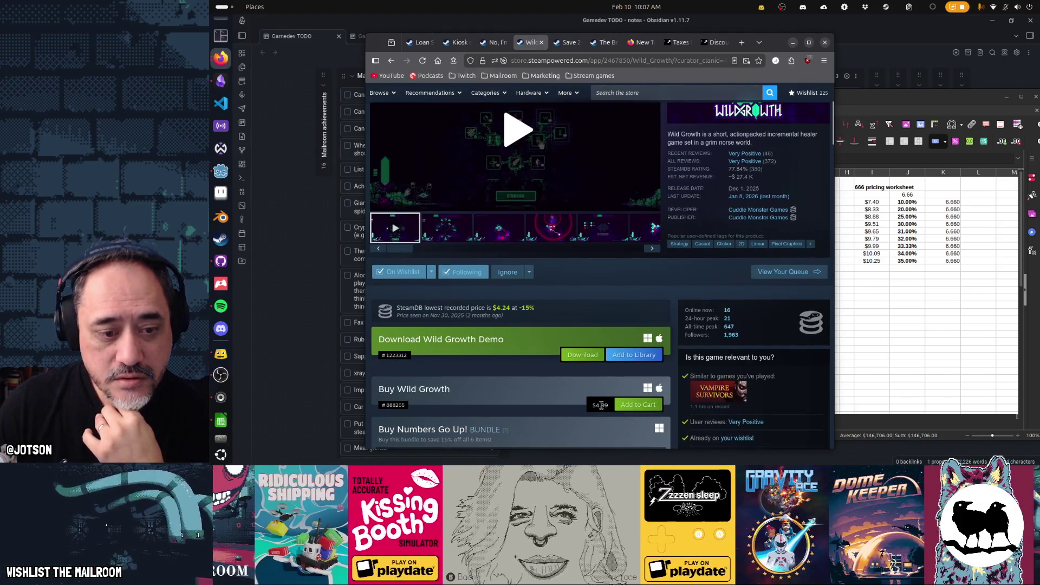
scroll(574, 409, "up", 2)
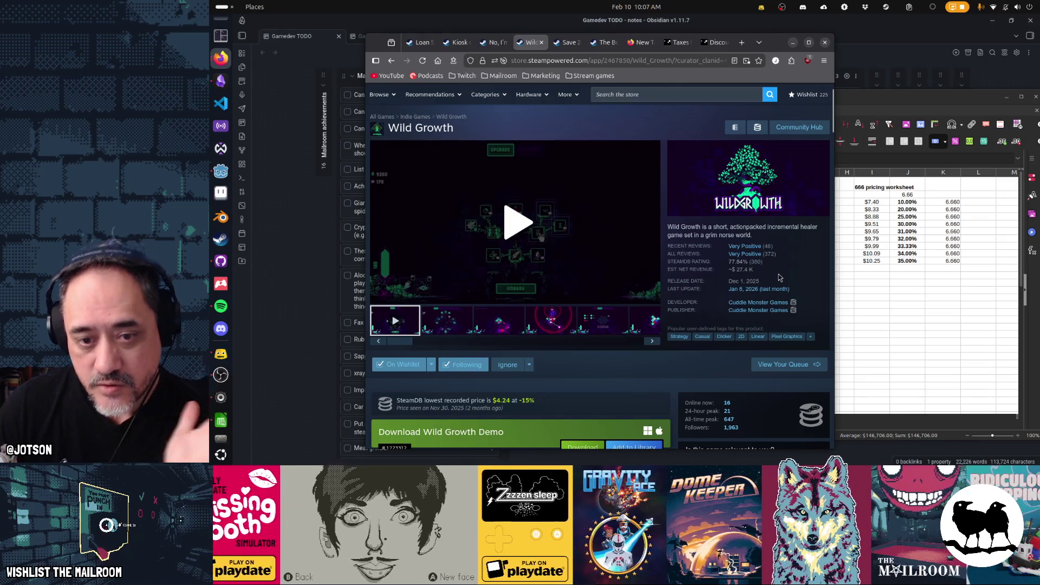
scroll(778, 275, "down", 4)
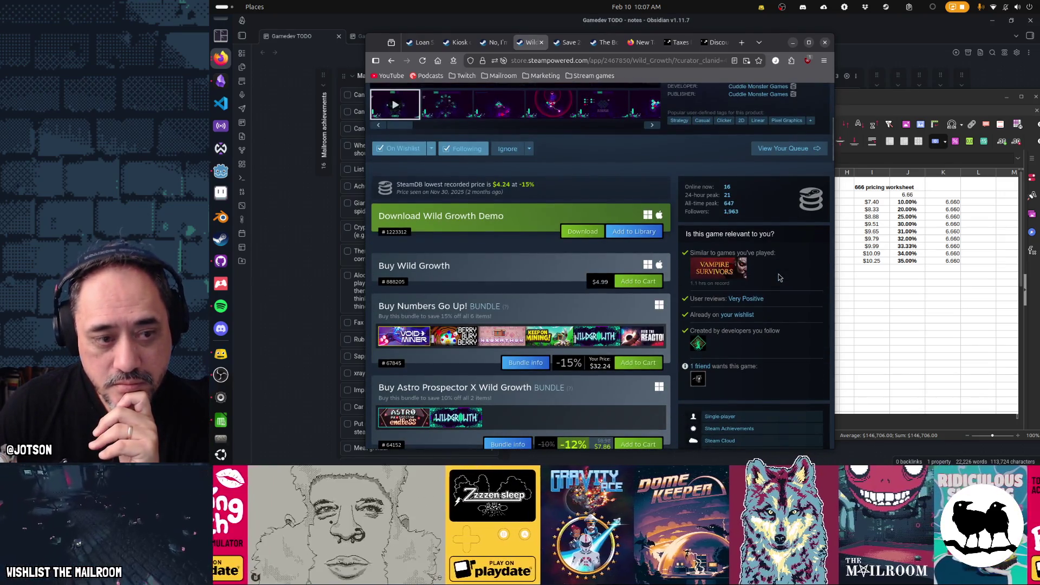
scroll(778, 276, "up", 4)
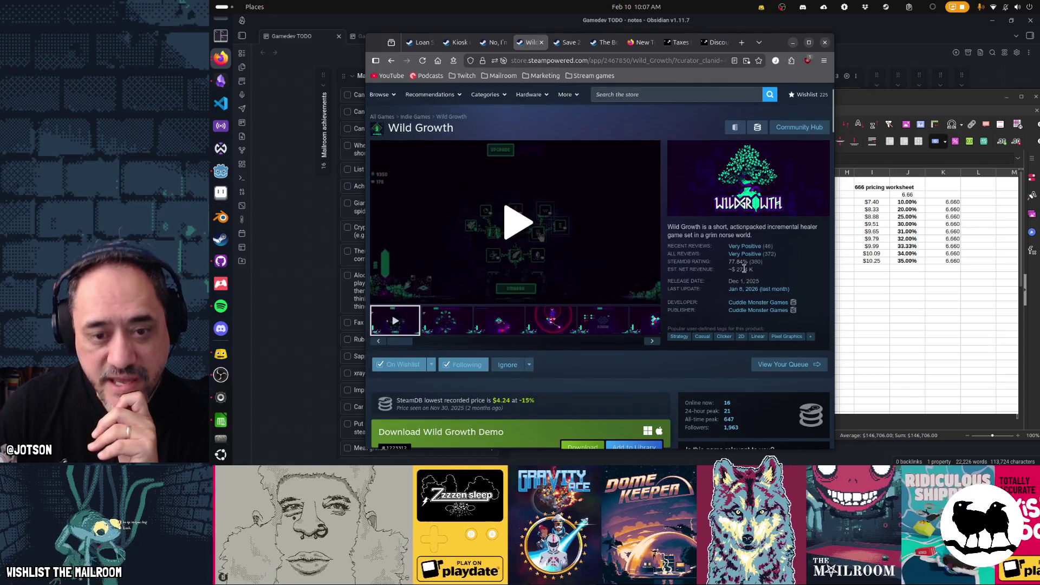
Step: Switch to the No, I'm not a Human tab and scroll through its price and reviews
key("ctrl+Page_Up")
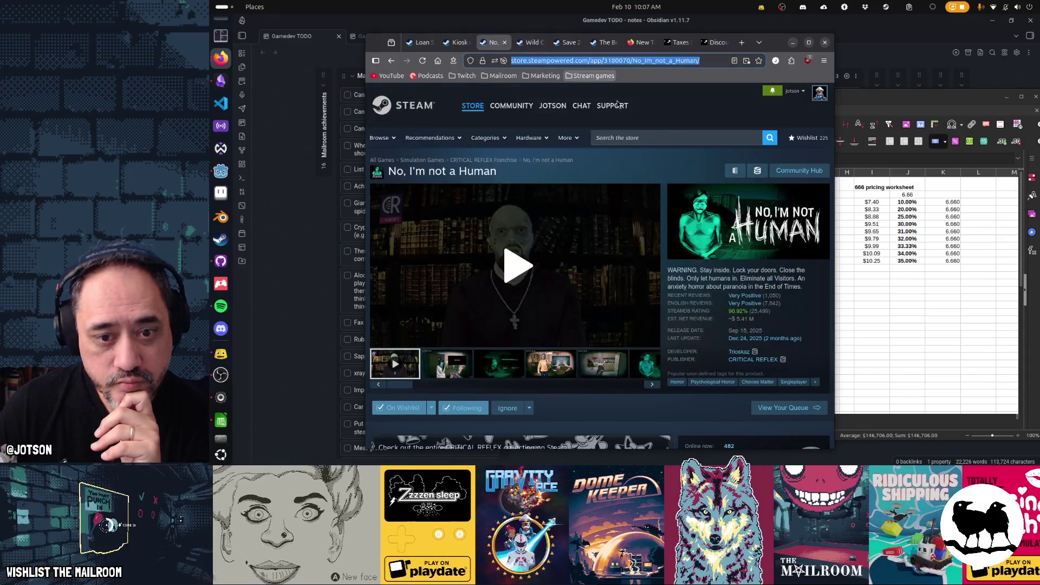
scroll(788, 291, "down", 1)
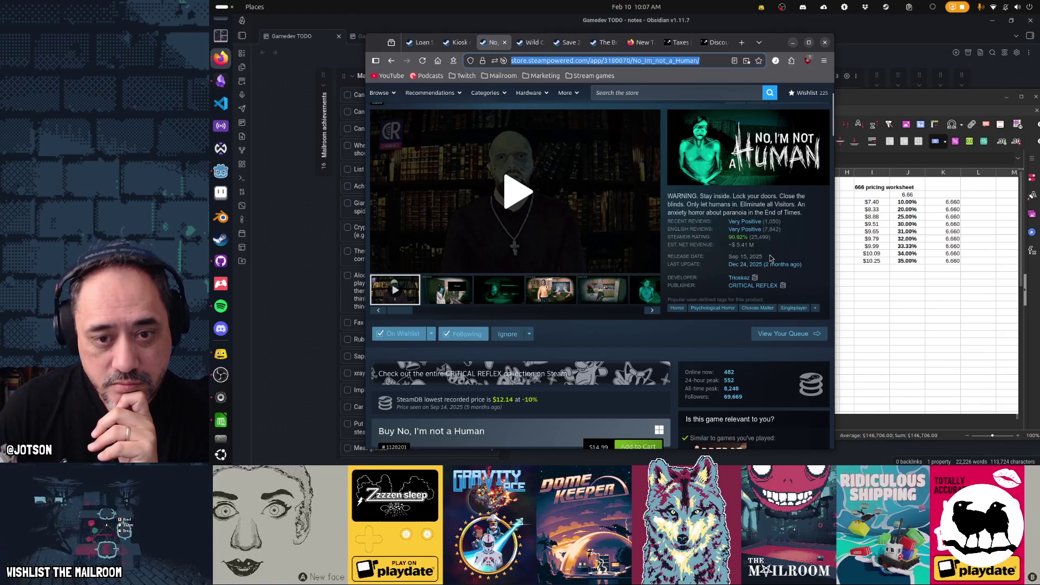
scroll(630, 385, "down", 1)
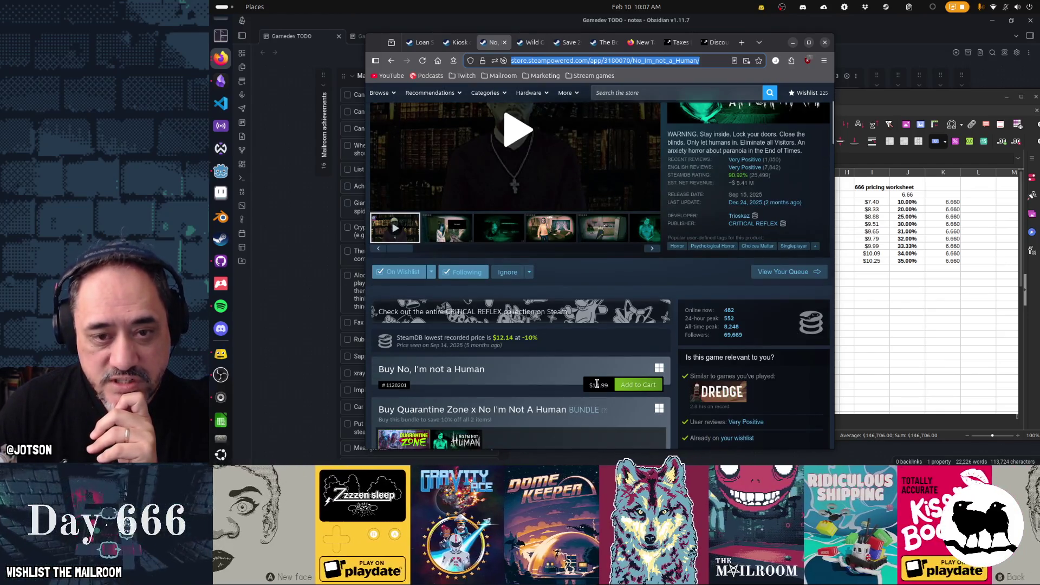
scroll(630, 385, "up", 2)
mouse_move(769, 293)
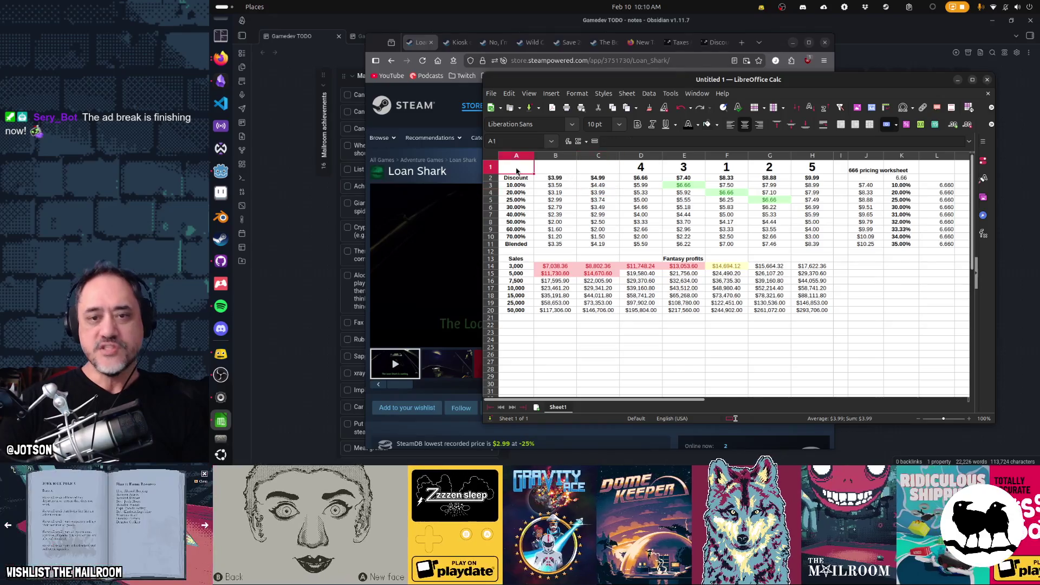
Step: Set the whole pricing and profits table text to 14 pt
left_click_drag(790, 230, 821, 317)
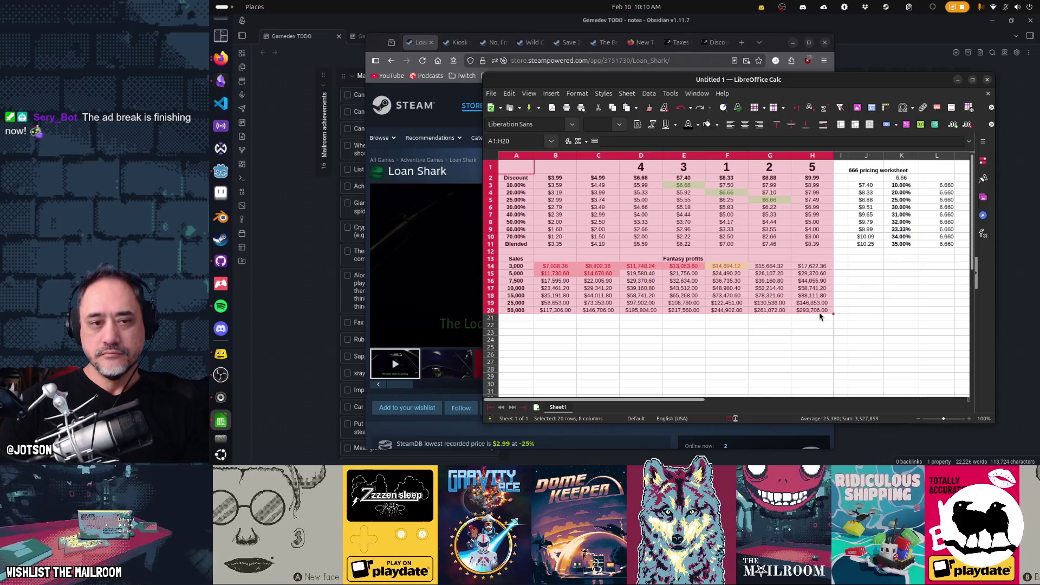
left_click(619, 125)
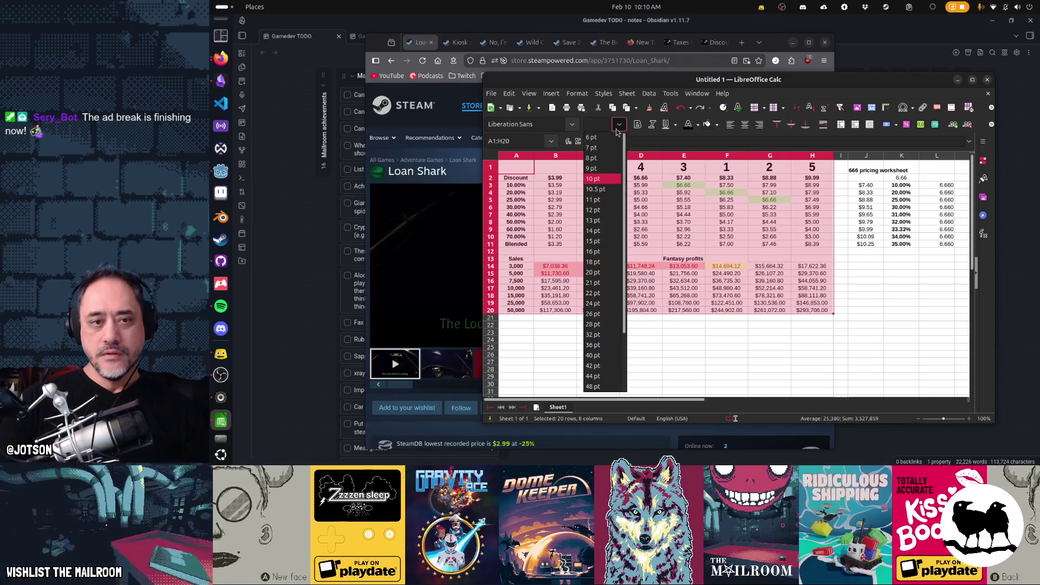
left_click(611, 232)
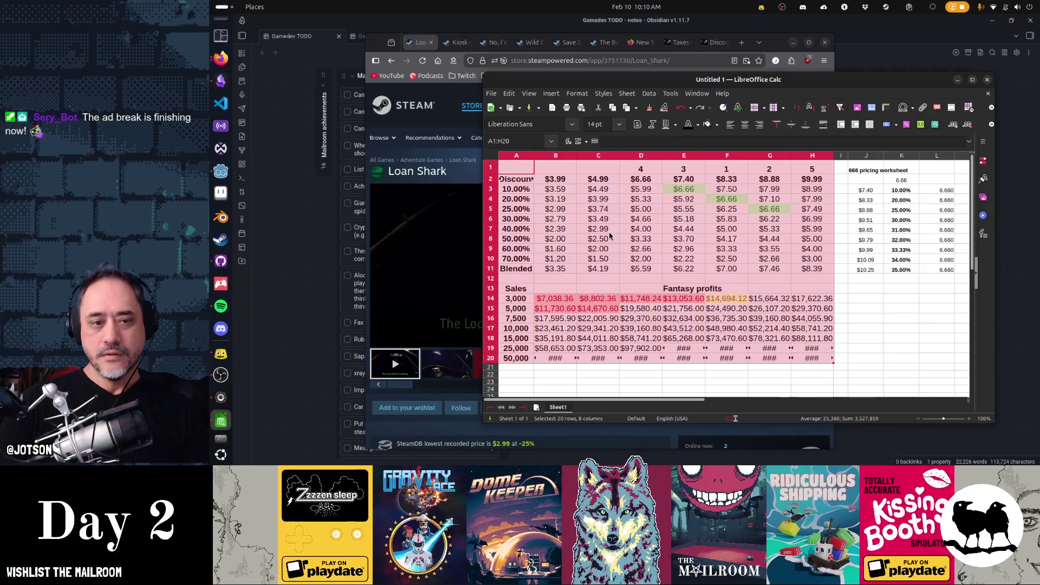
Step: Widen columns B and C and autofit D and E, undoing an accidental row 20 resize
left_click_drag(577, 157, 604, 158)
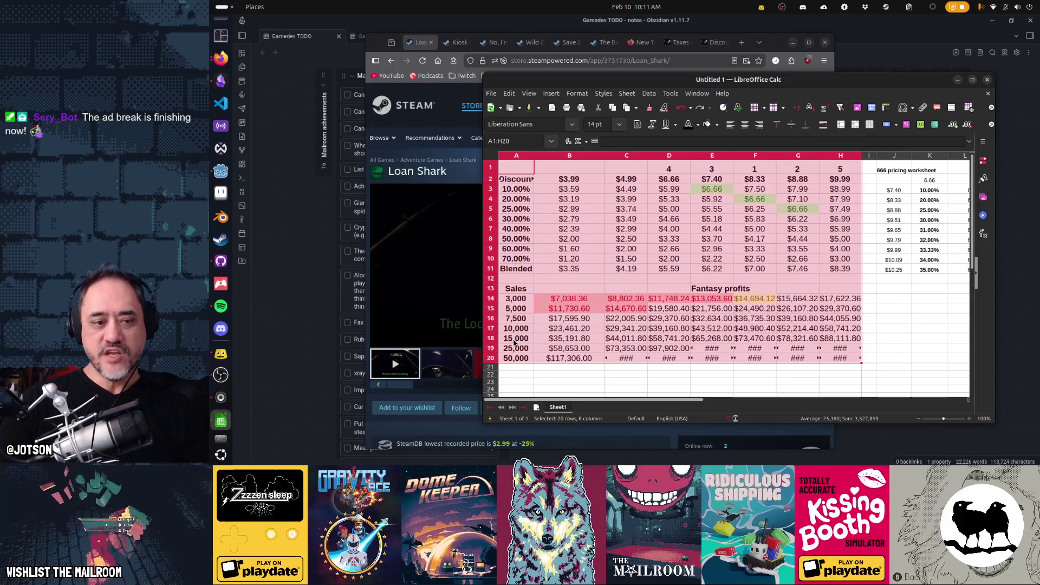
left_click_drag(498, 363, 494, 368)
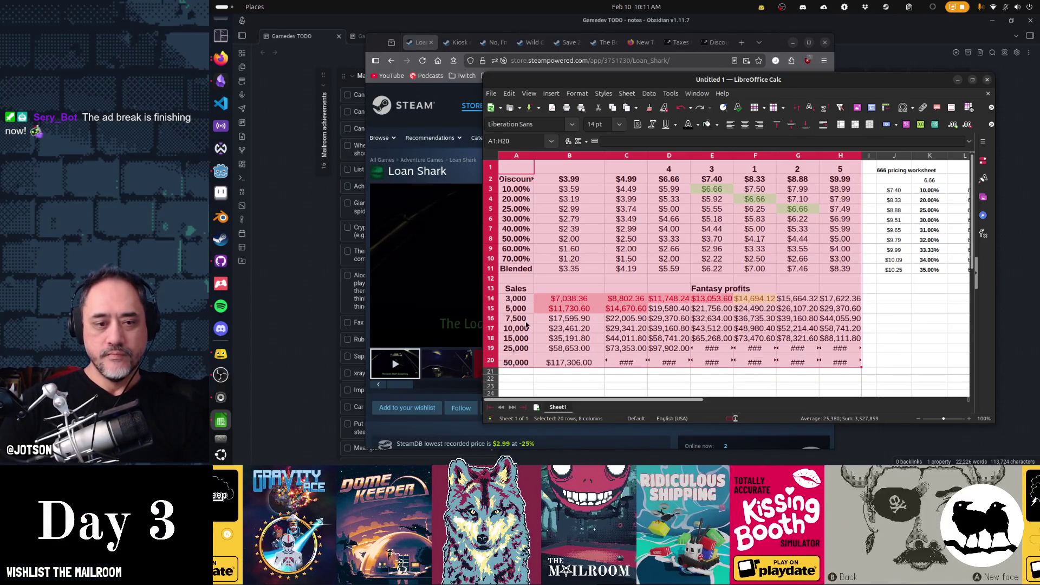
key("ctrl+z")
left_click_drag(647, 156, 659, 156)
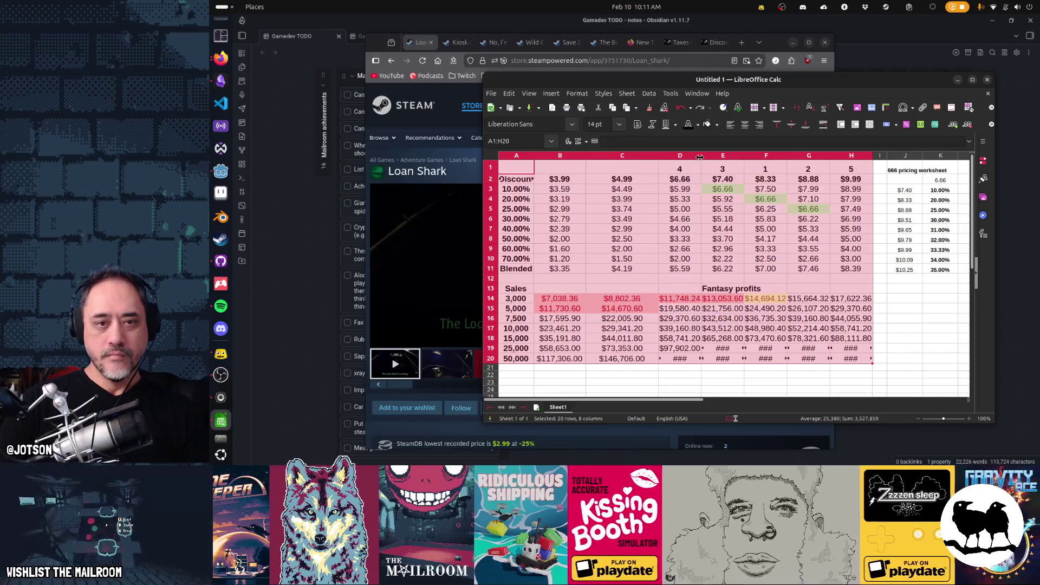
double_click(699, 156)
double_click(753, 155)
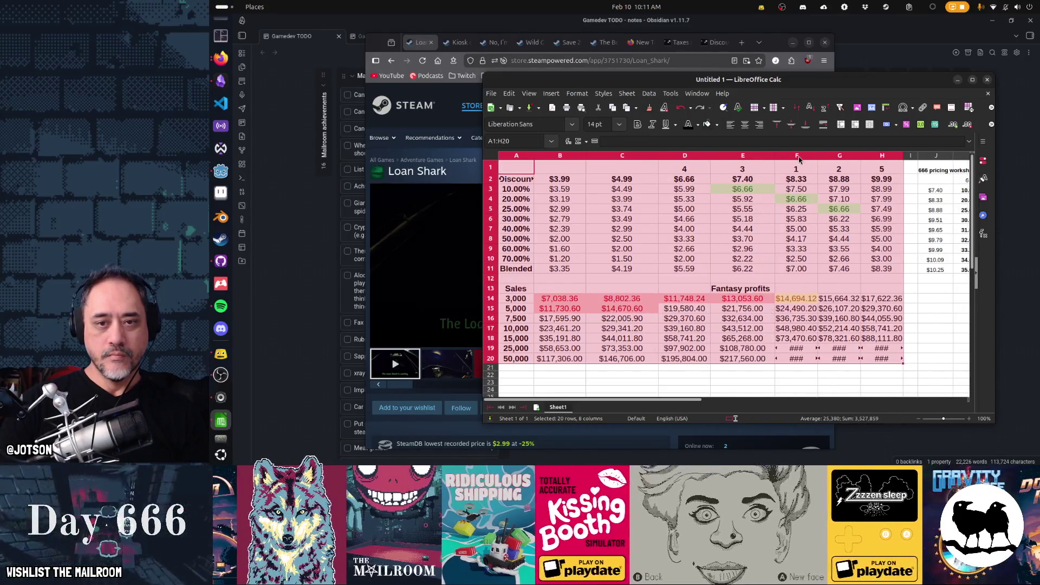
Step: Autofit column F, then give columns A–H one equal, wider width
double_click(818, 155)
left_click(531, 157)
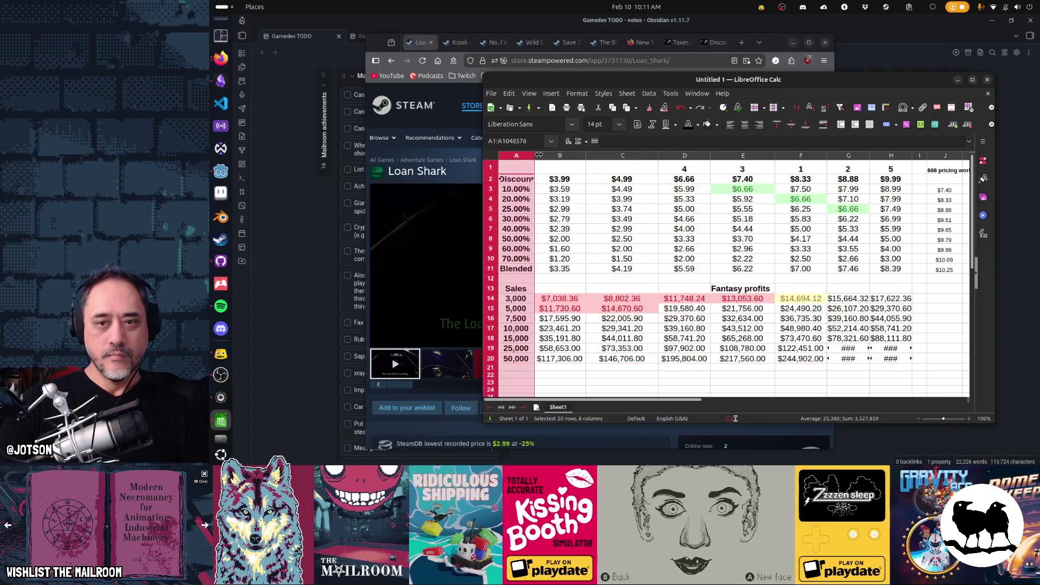
left_click(876, 157, "shift")
double_click(914, 156)
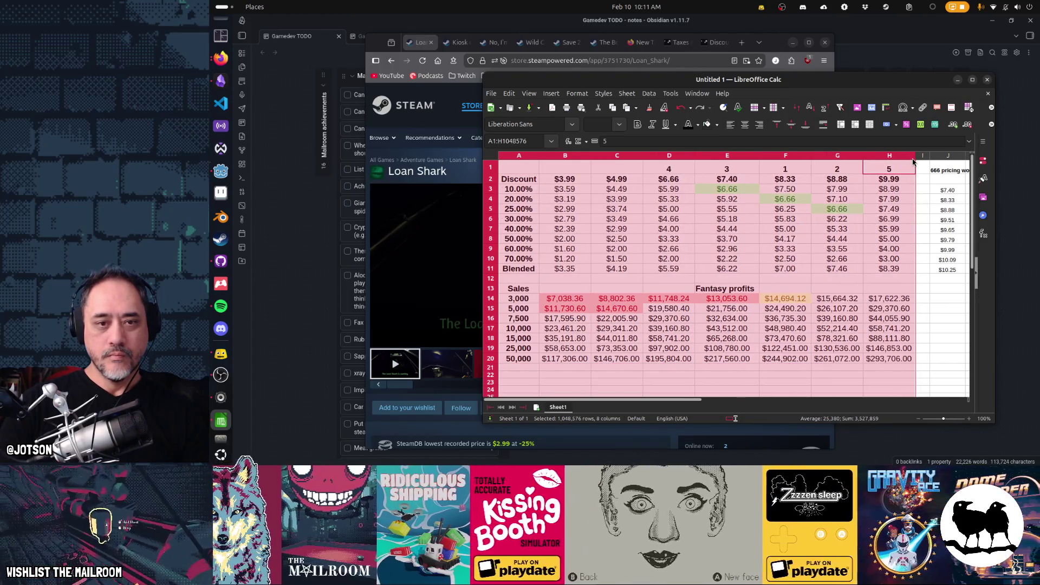
left_click_drag(696, 158, 698, 159)
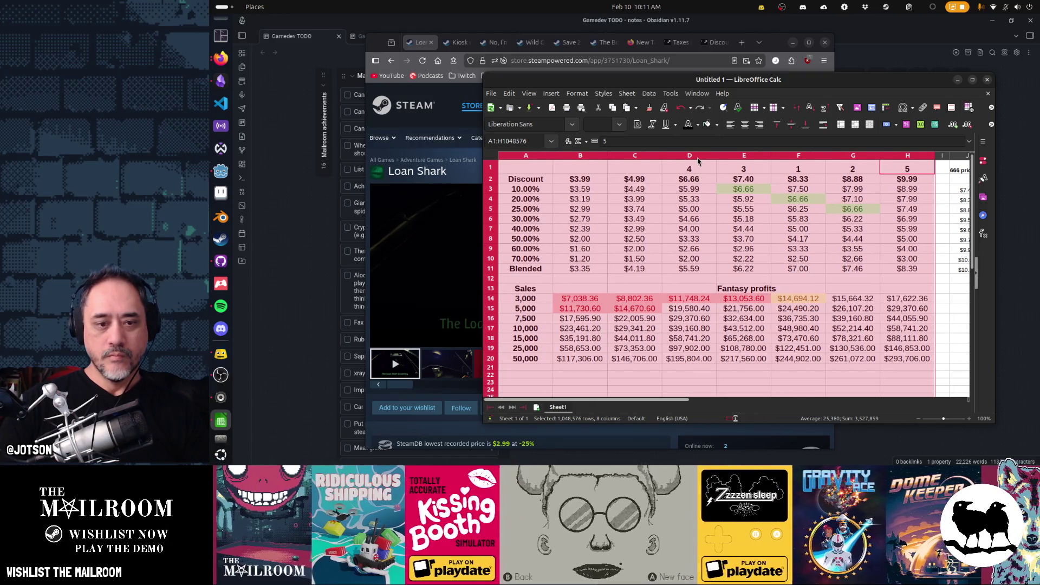
Step: Delete the $3.99 price column B so the grid starts at $4.99
left_click(695, 229)
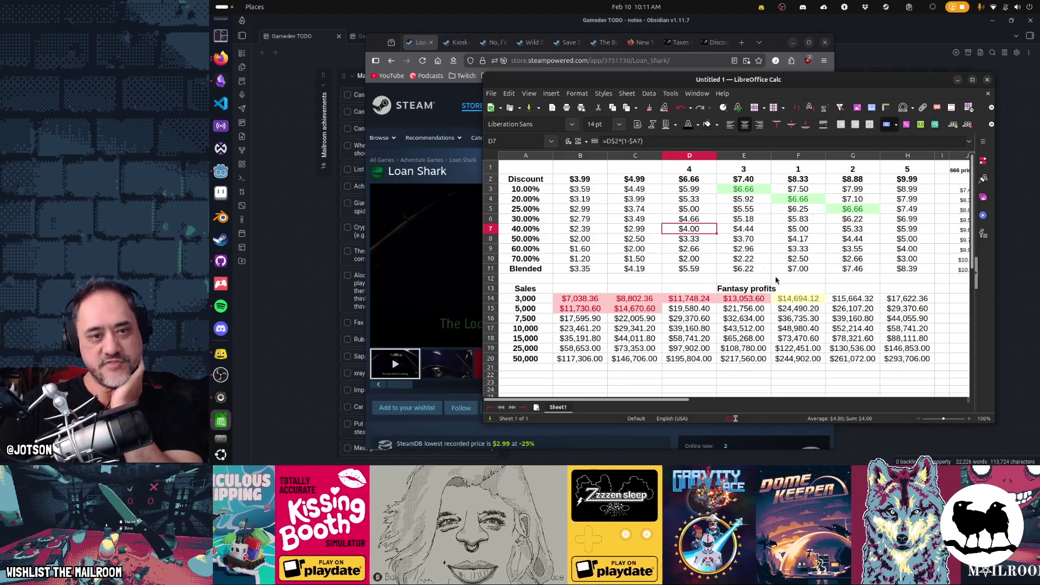
right_click(584, 157)
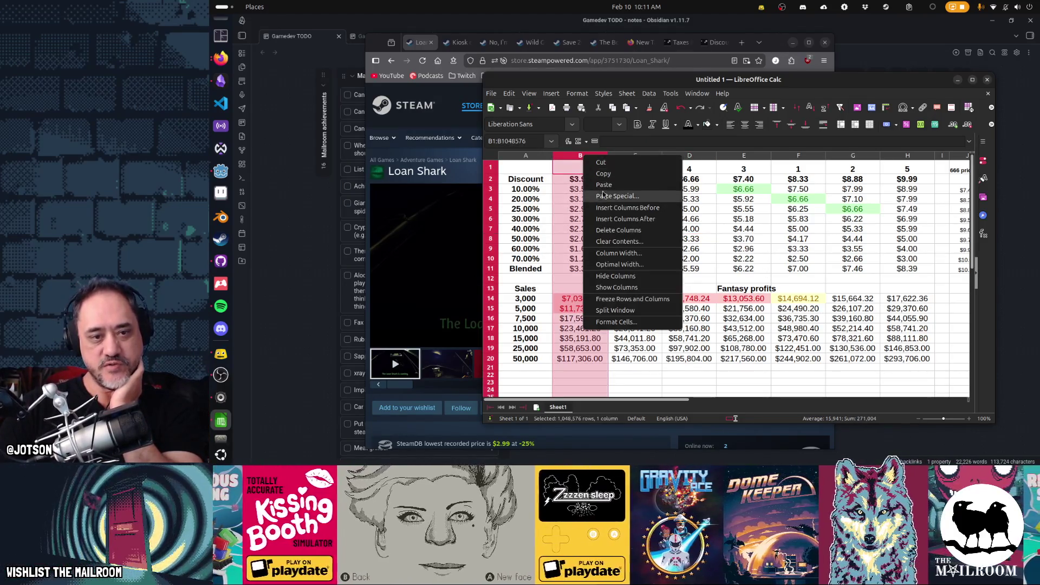
left_click(616, 230)
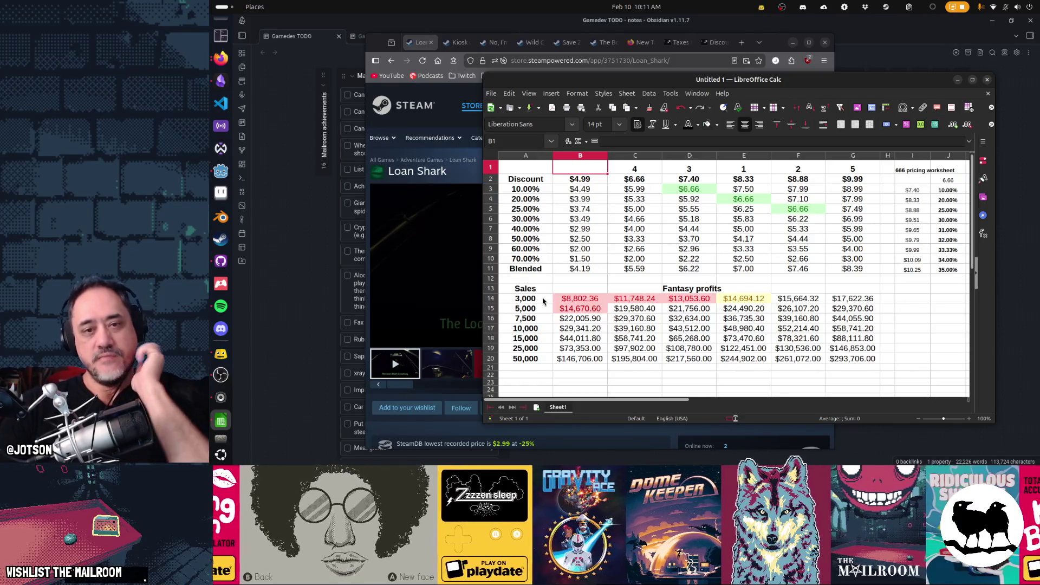
left_click(584, 182)
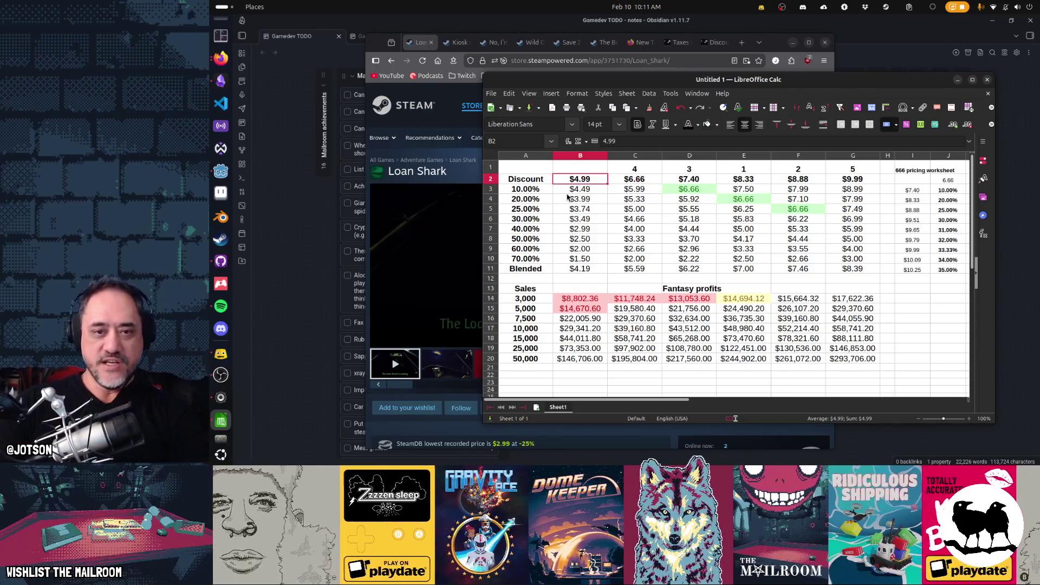
left_click(765, 183)
left_click(592, 183)
left_click(750, 183)
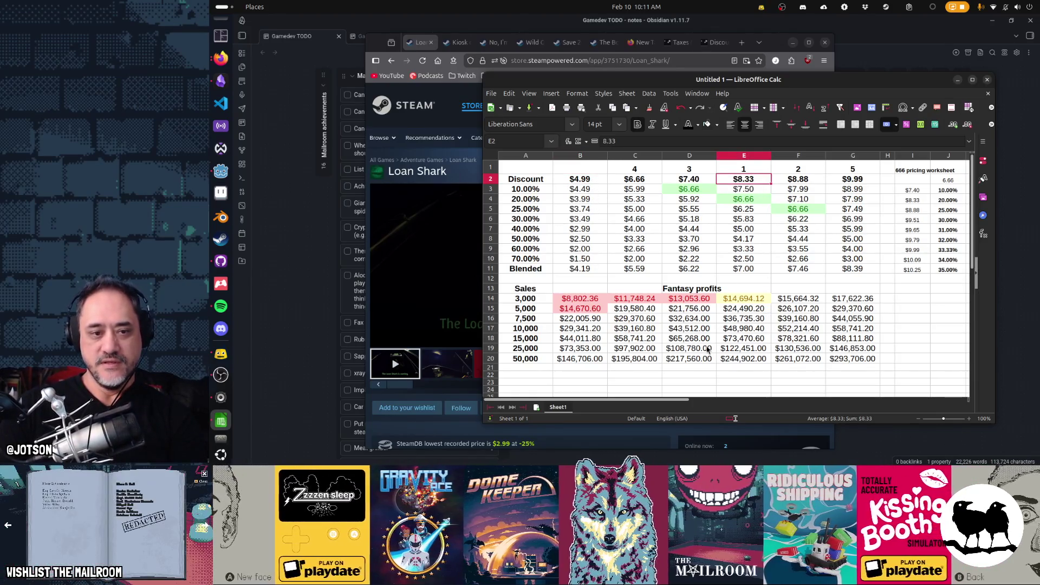
left_click(530, 301)
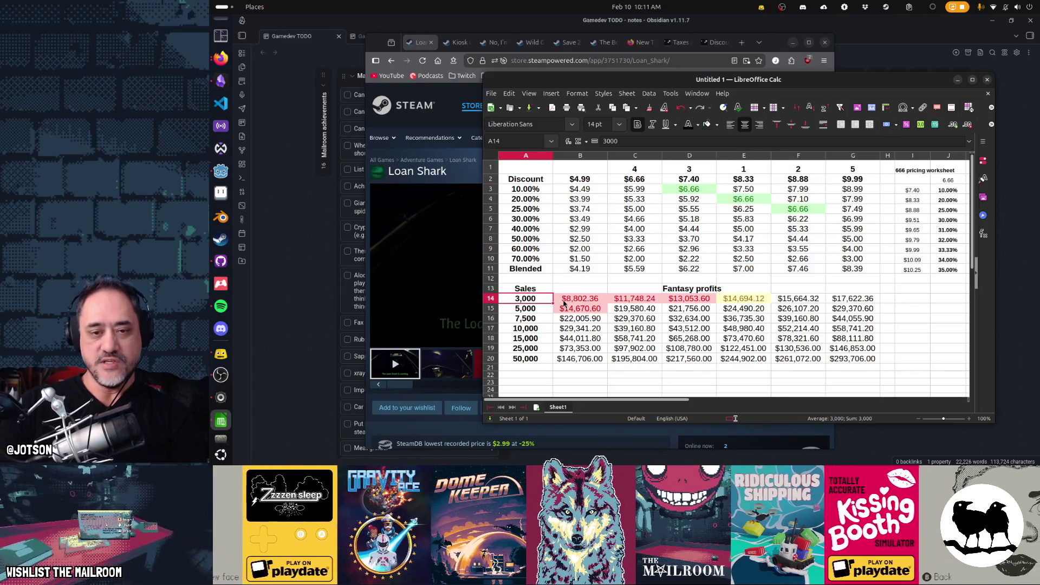
key("Right")
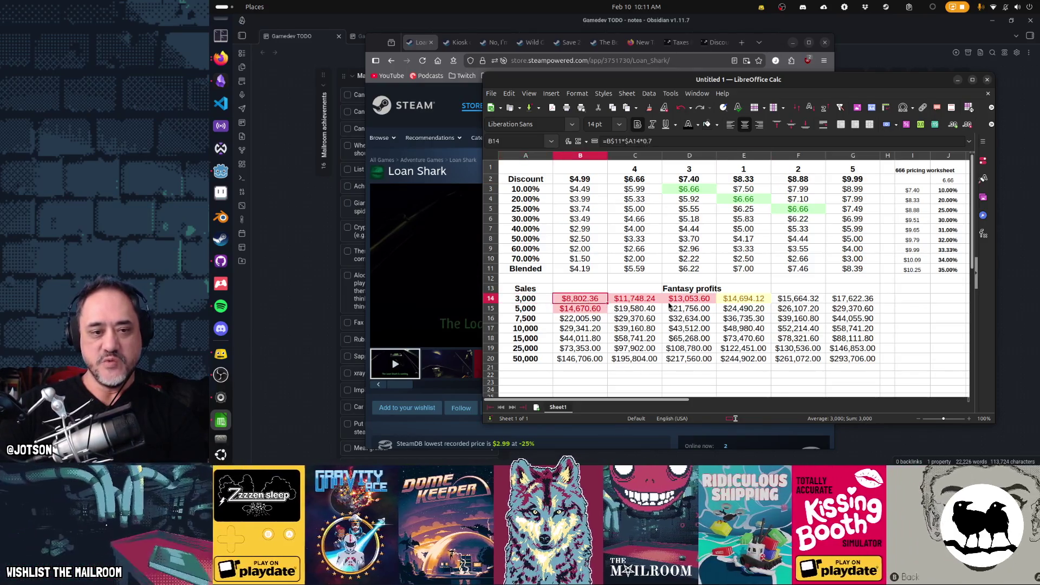
key("Right")
key("Right")
key("Right")
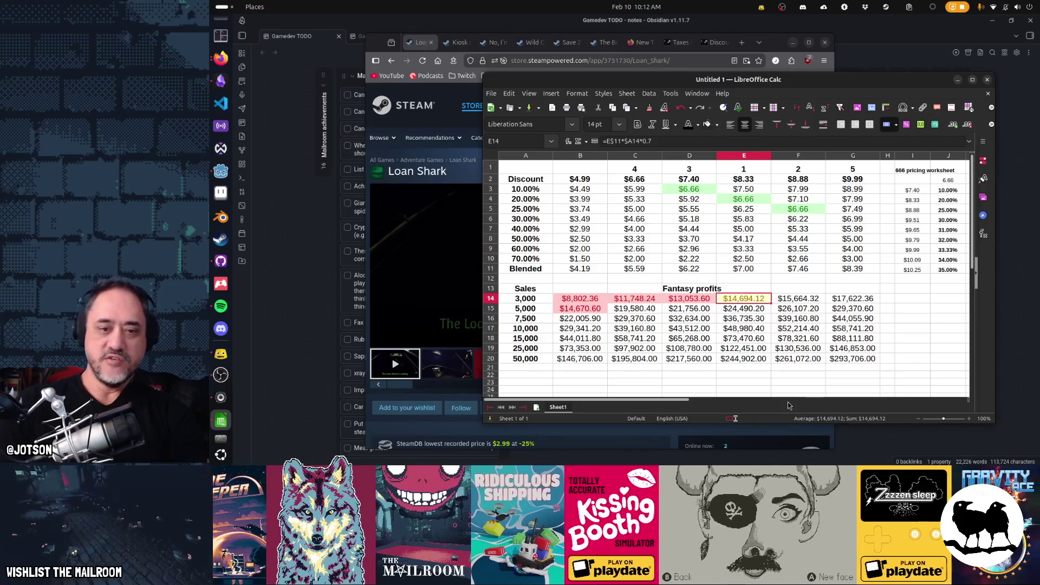
left_click(574, 312)
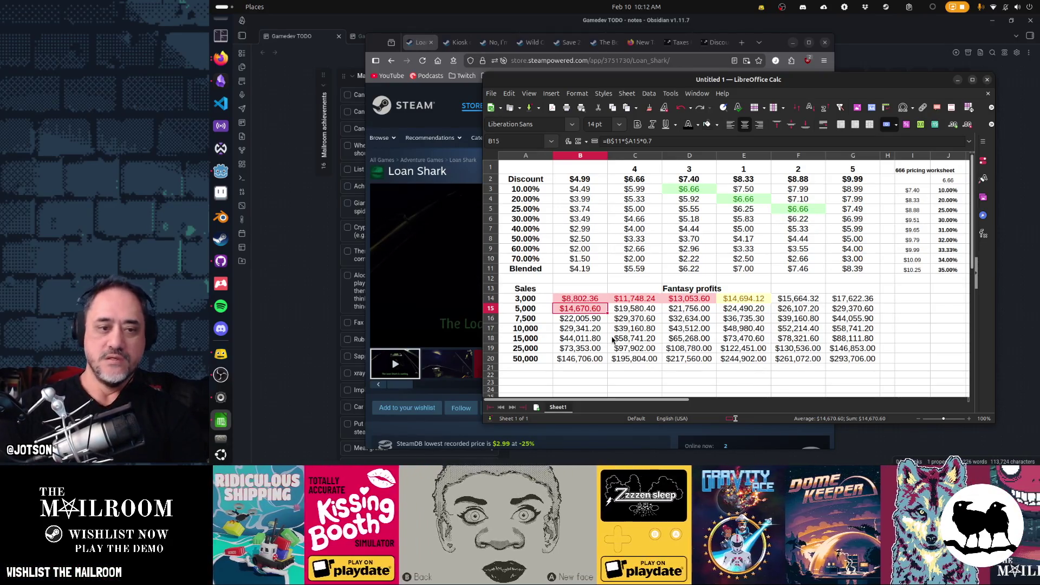
left_click(585, 333)
left_click(731, 331)
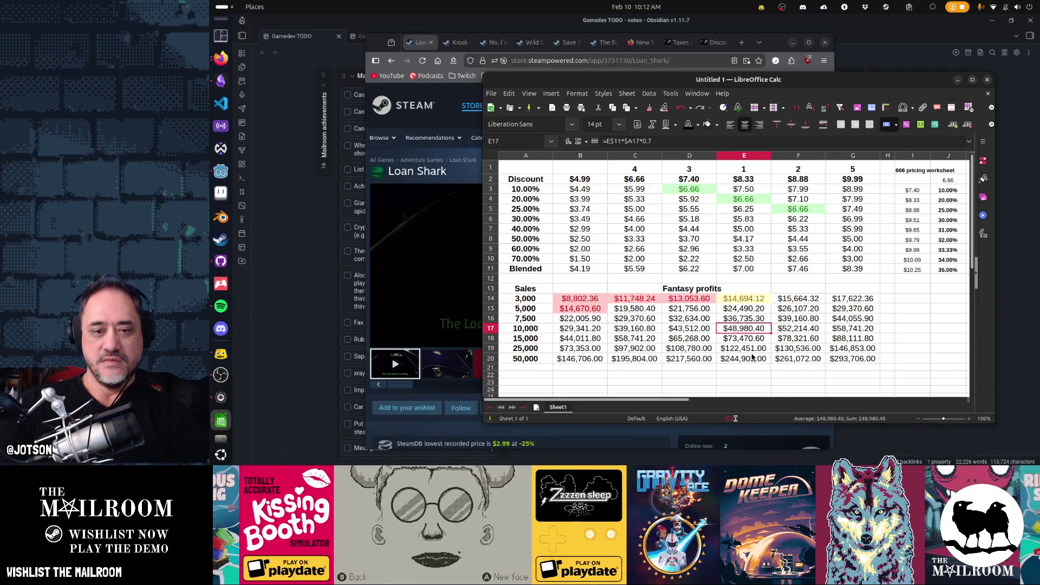
key("Left")
key("Left")
key("Left")
key("Up")
key("shift+Down")
key("shift+Down")
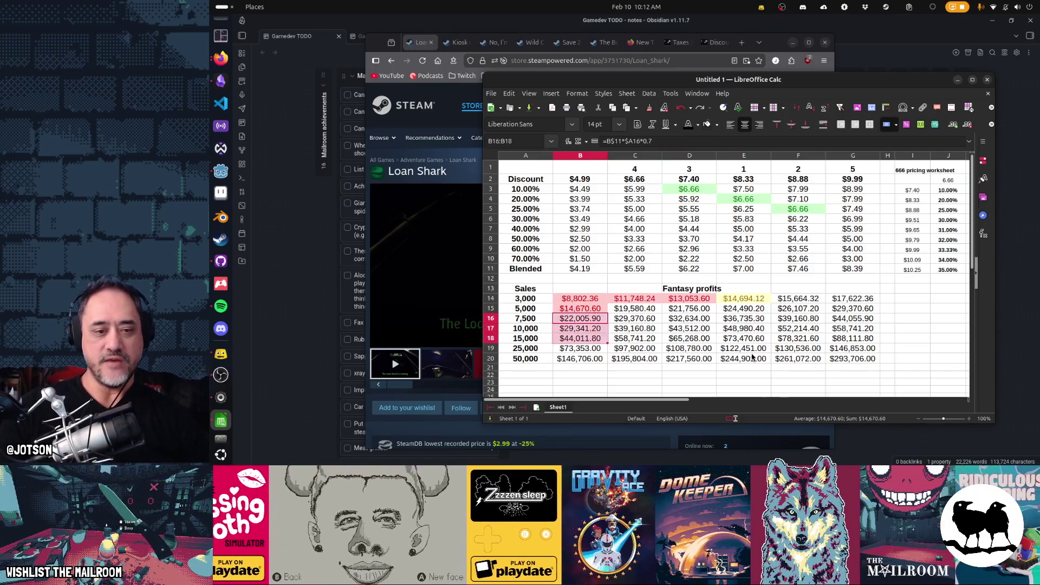
key("shift+Down")
key("shift+Down")
key("shift+Up")
key("shift+Up")
key("shift+Up")
key("shift+Down")
key("shift+Down")
key("shift+Down")
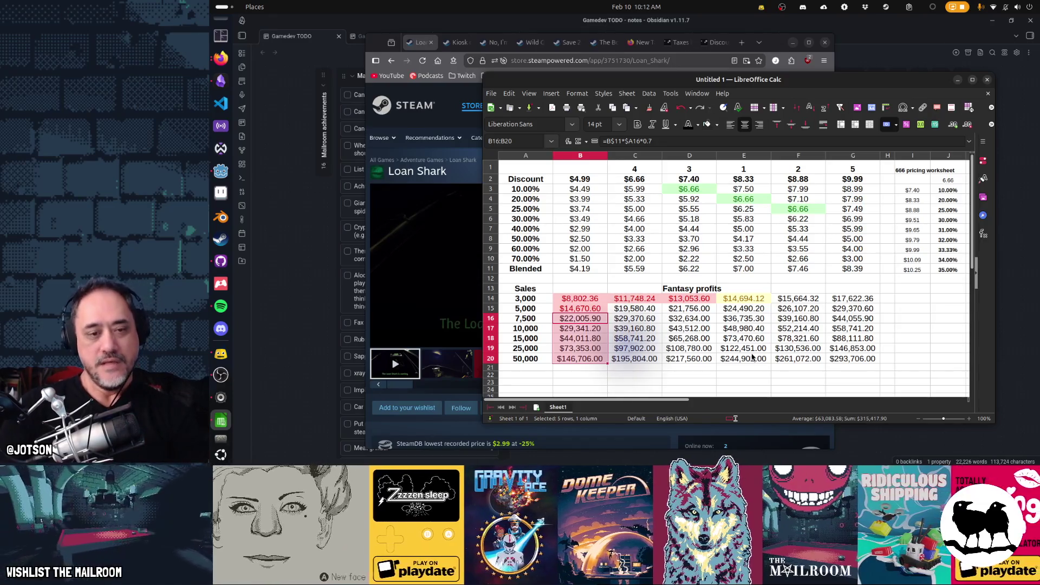
key("Up")
key("shift+Right")
key("shift+Right")
key("shift+Right")
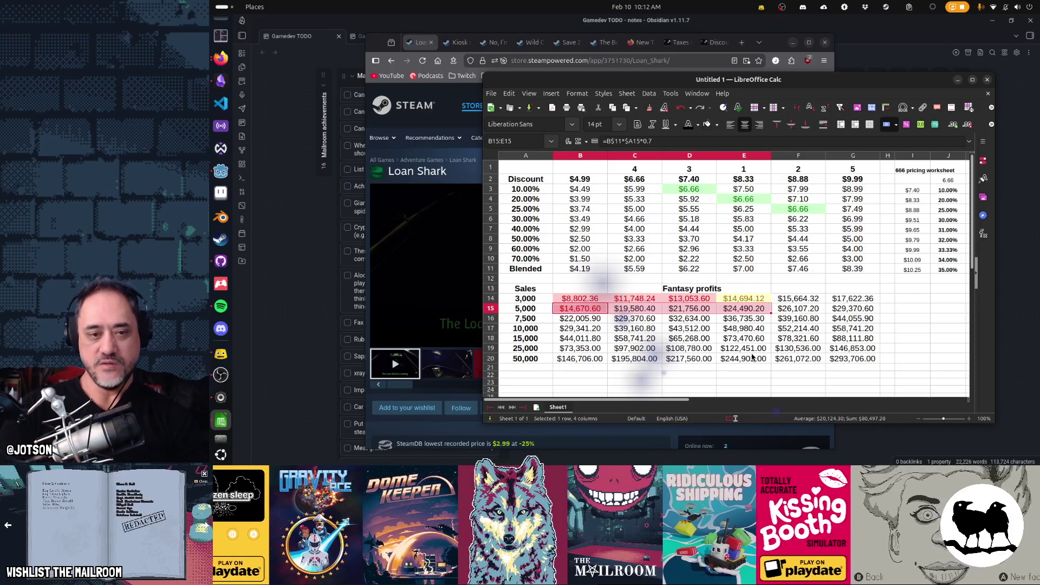
key("Up")
key("shift+Right")
key("shift+Right")
key("shift+Right")
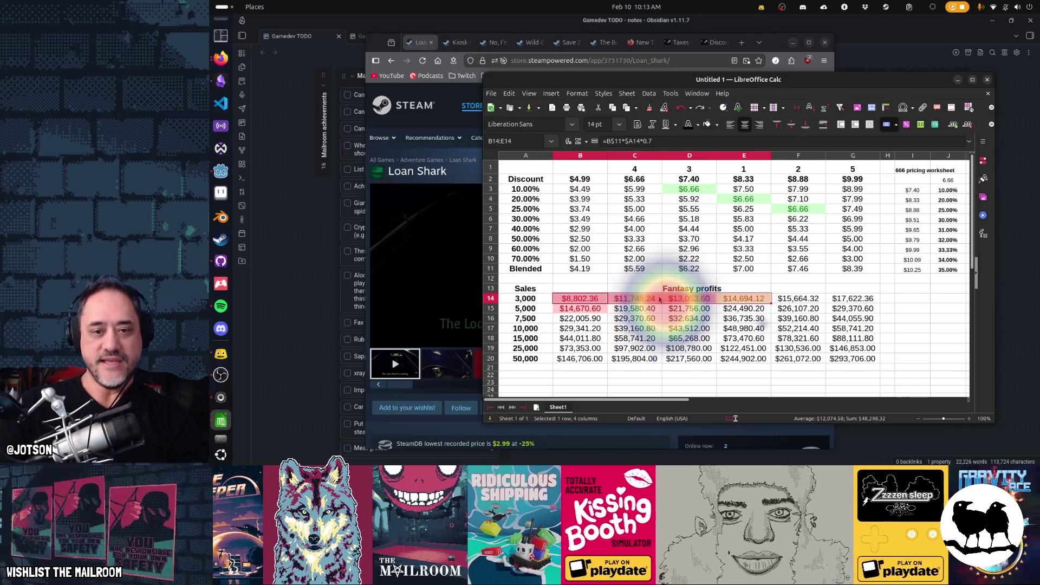
left_click(585, 304)
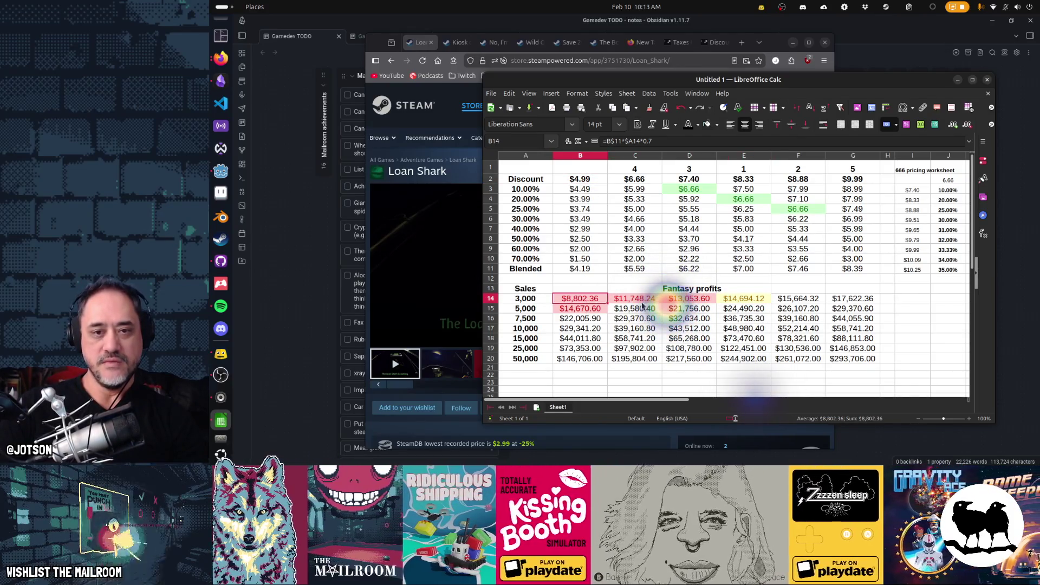
left_click(744, 302)
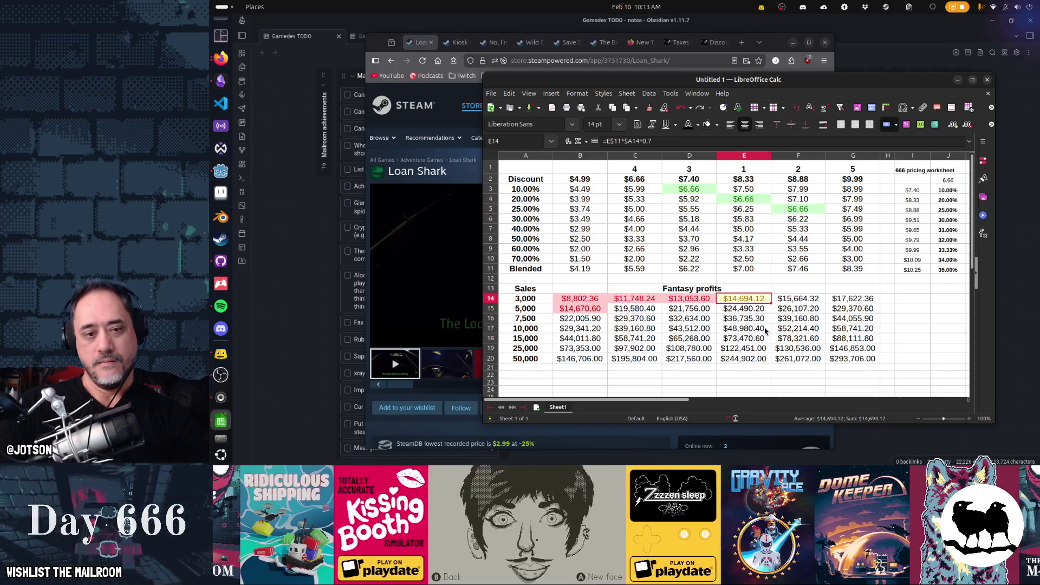
left_click(570, 181)
left_click(725, 179)
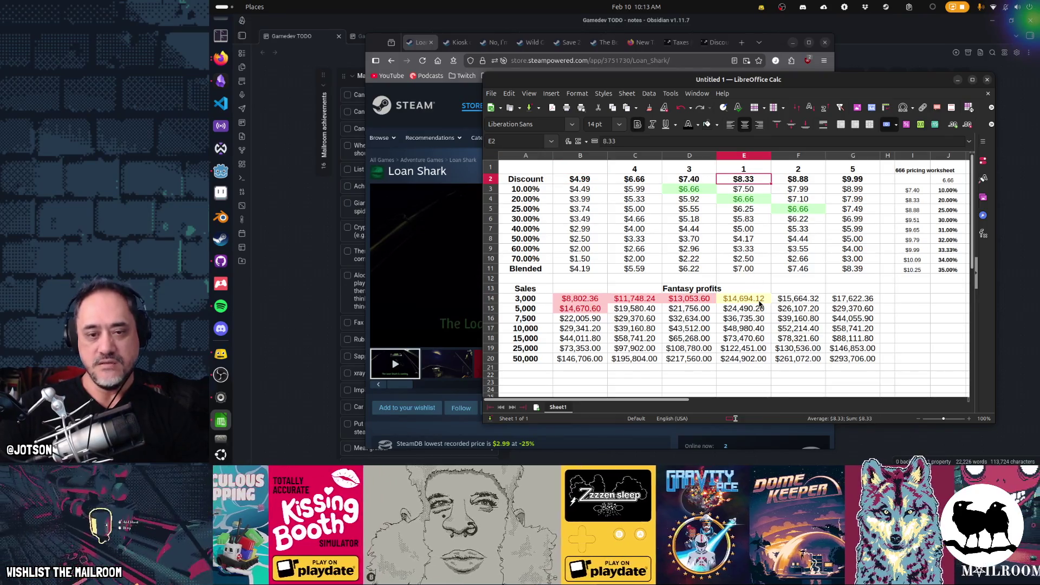
left_click(581, 182)
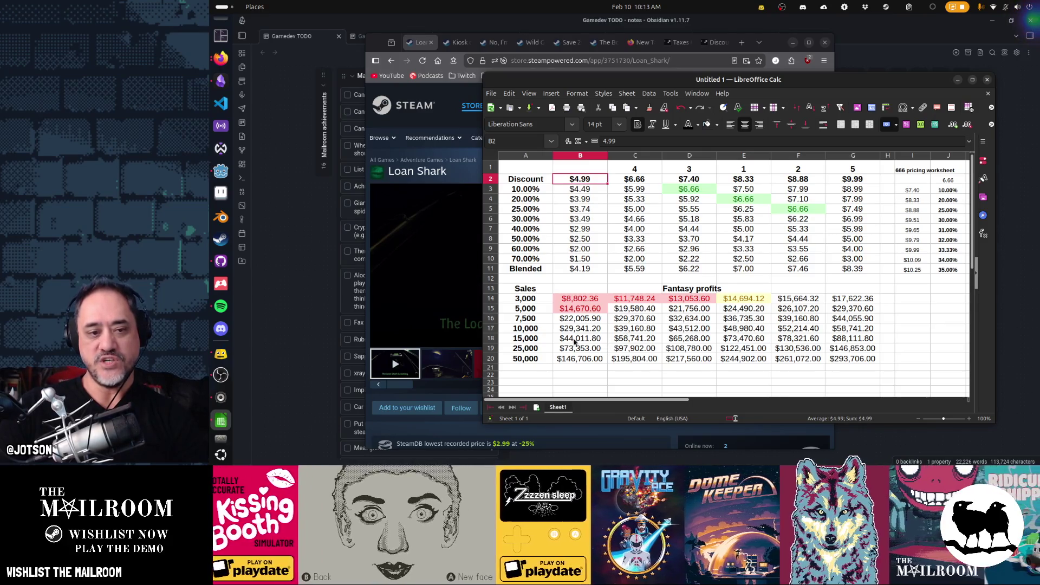
left_click_drag(576, 319, 579, 365)
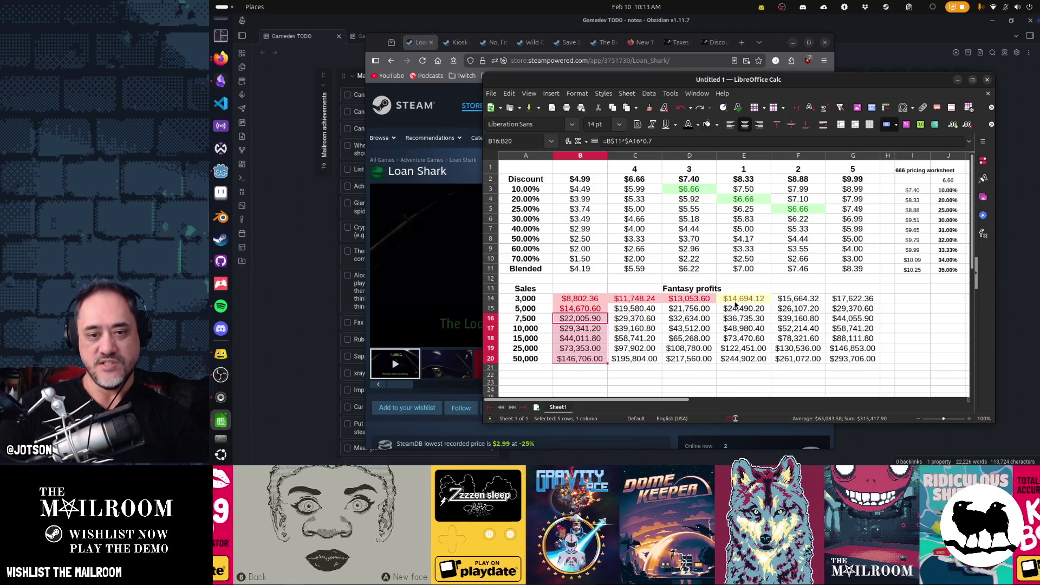
left_click_drag(738, 302, 739, 325)
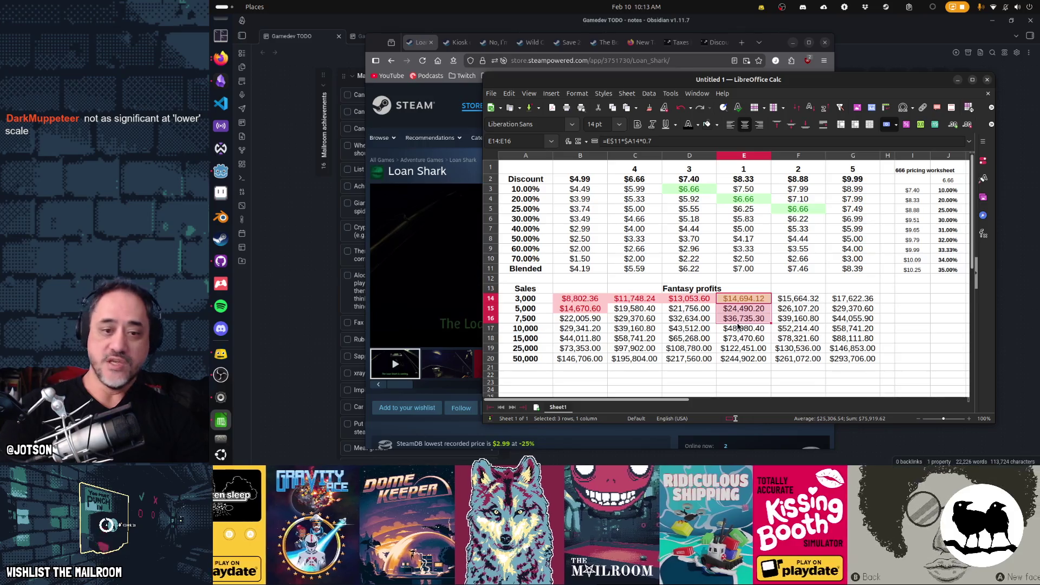
left_click(550, 369)
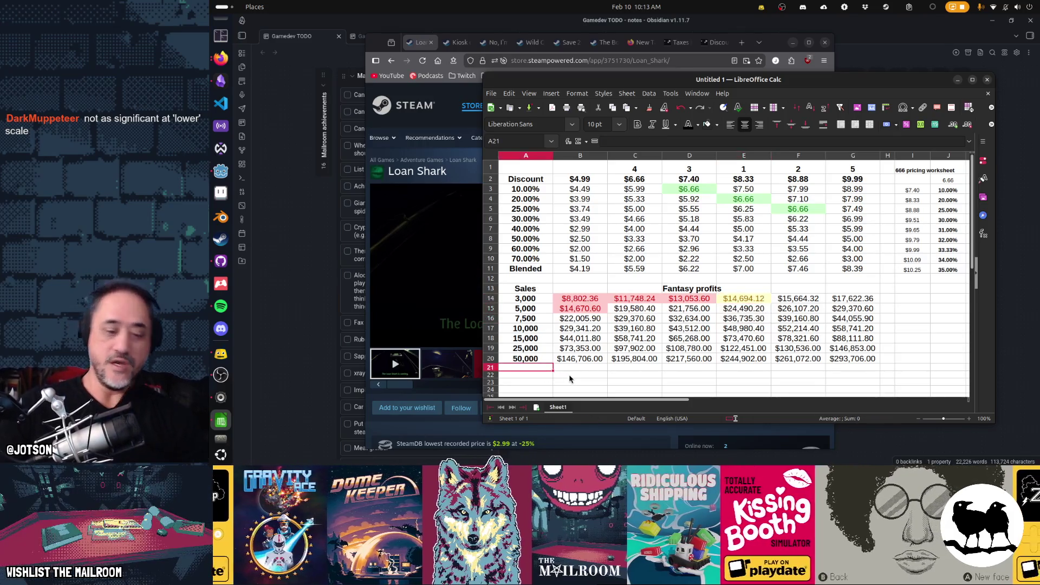
Step: Copy the 50,000-sales row's formulas into row 21
type("100")
key("Escape")
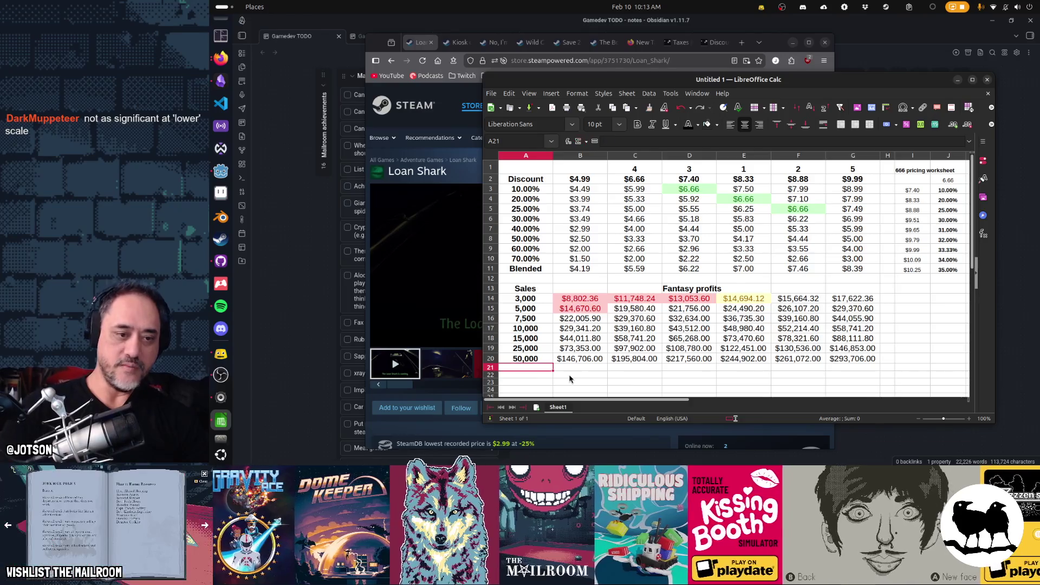
key("Up")
key("shift+Right")
key("shift+Right")
key("shift+Right")
key("ctrl+c")
key("Down")
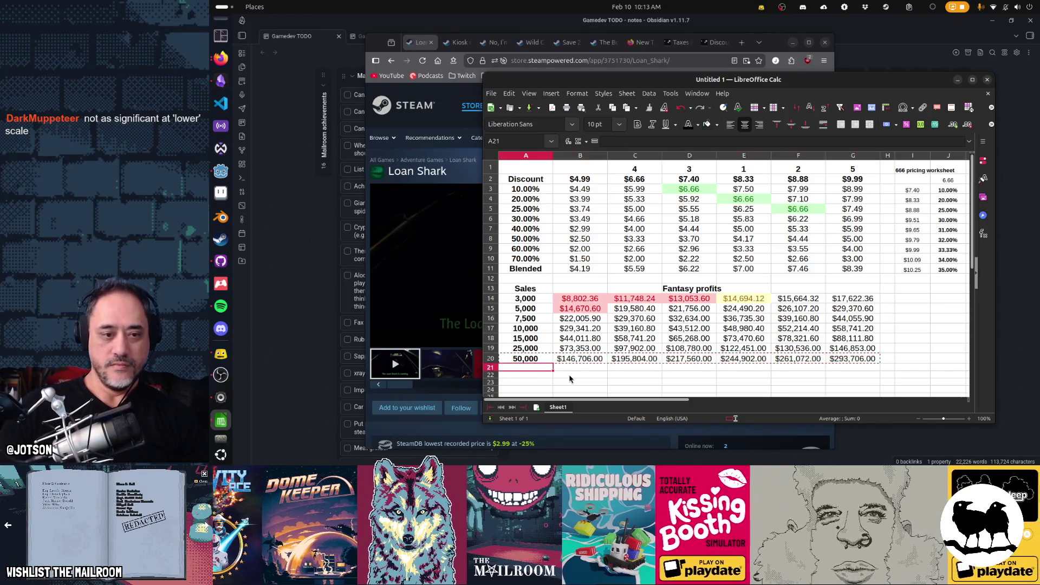
key("ctrl+v")
Step: Enter 100,000 as row 21's sales and compare its $4.99 and $8.33 profits
type("100,")
type("000")
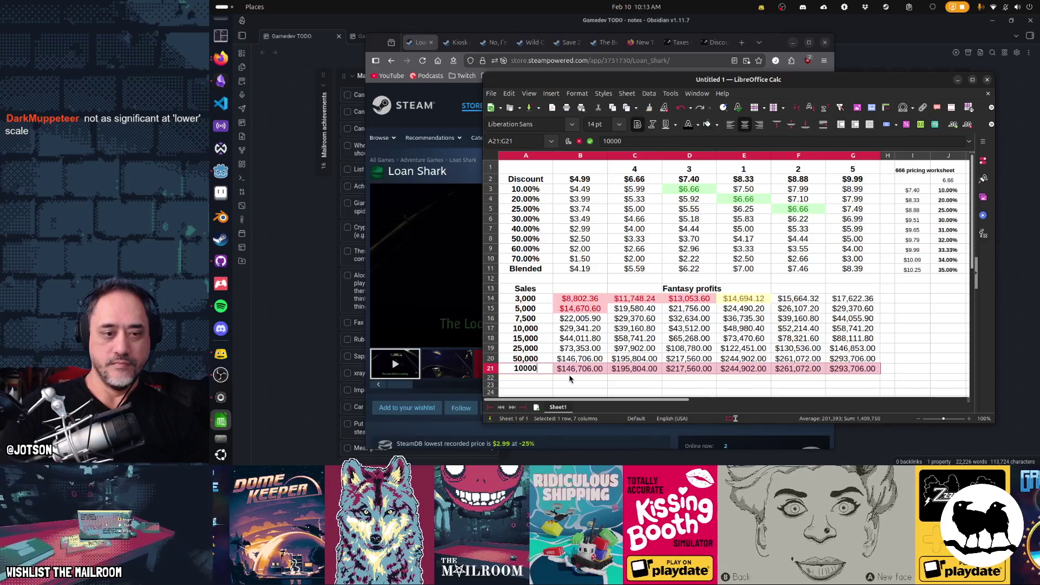
key("Return")
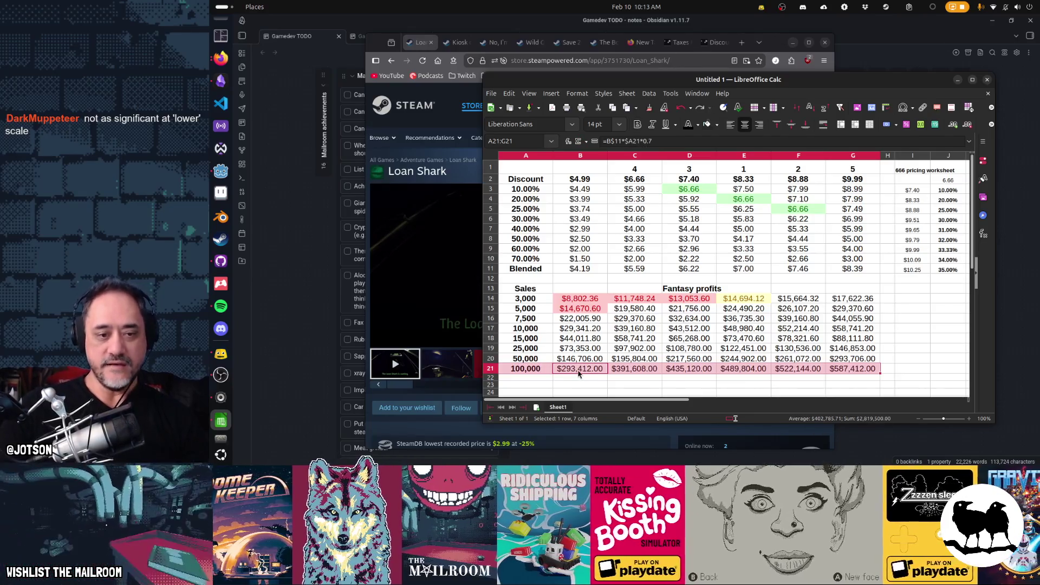
left_click(579, 373)
left_click(746, 371, "ctrl")
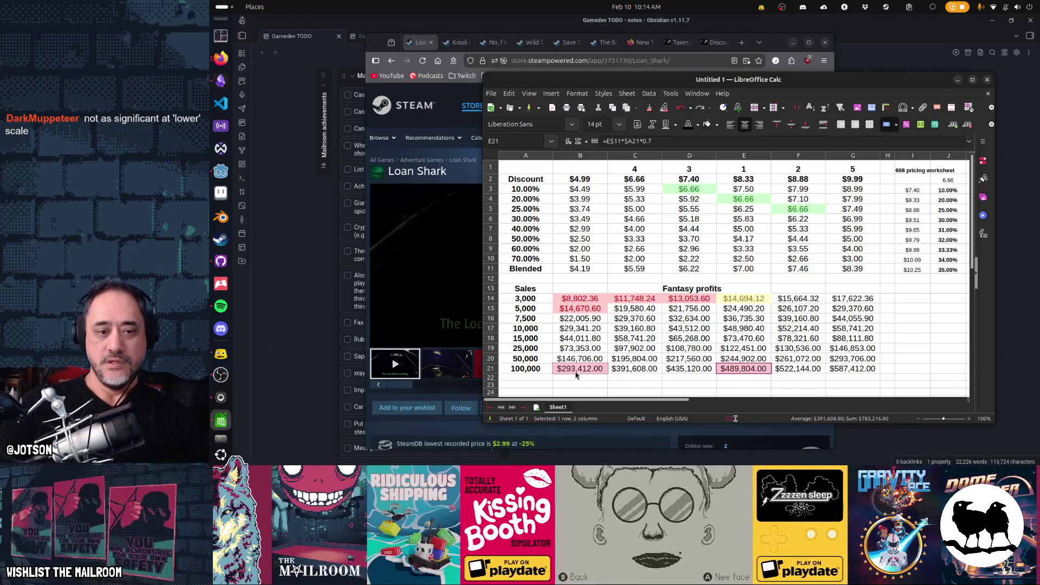
left_click(576, 374)
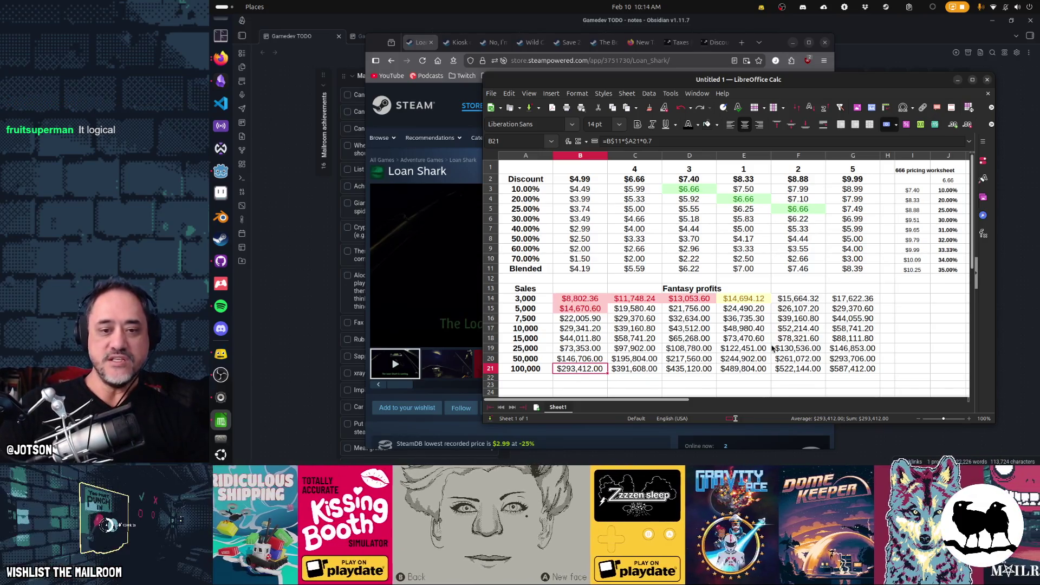
left_click(757, 371)
left_click(580, 375)
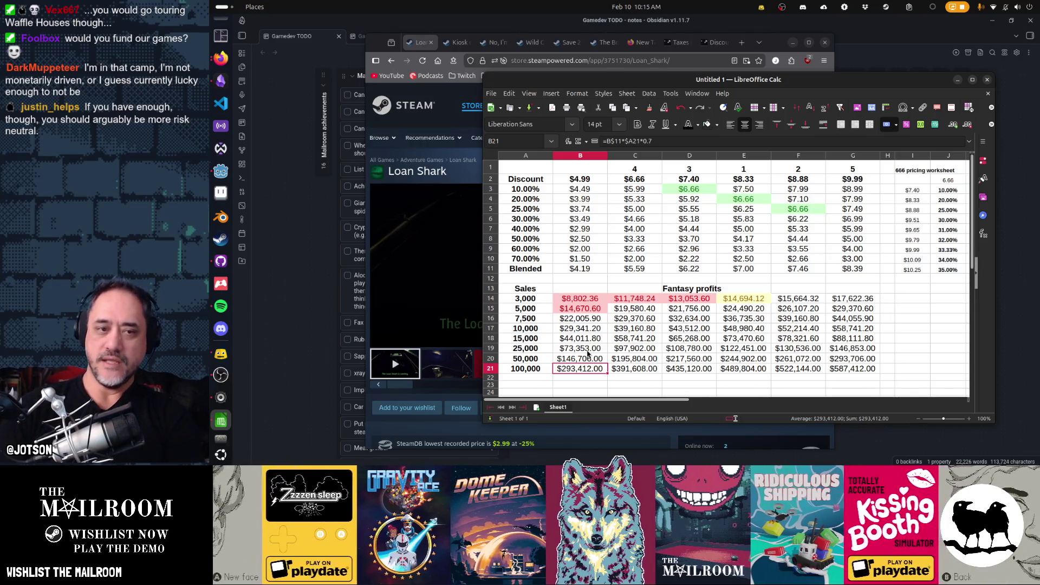
left_click(738, 157)
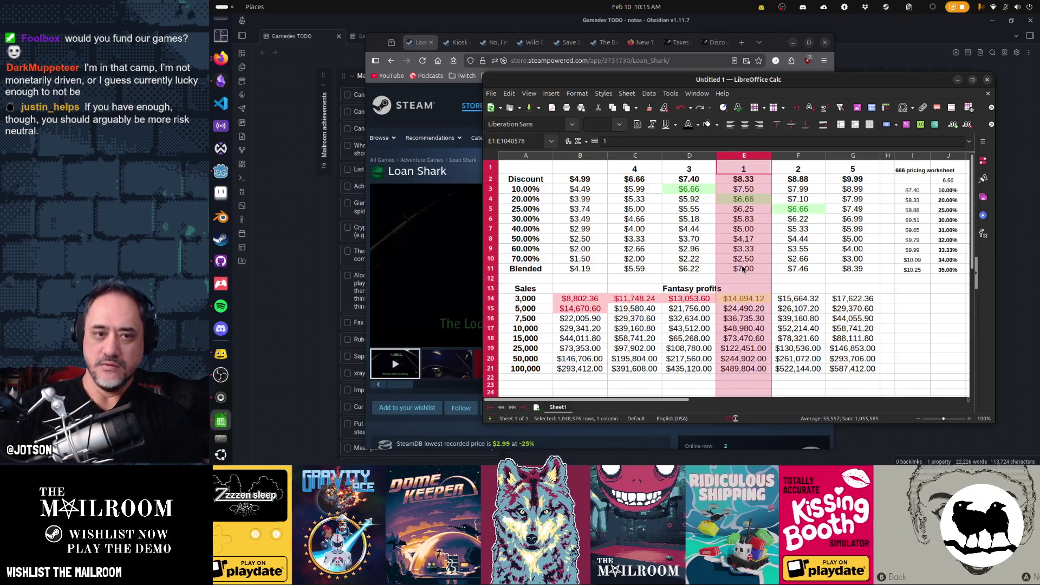
left_click(581, 156)
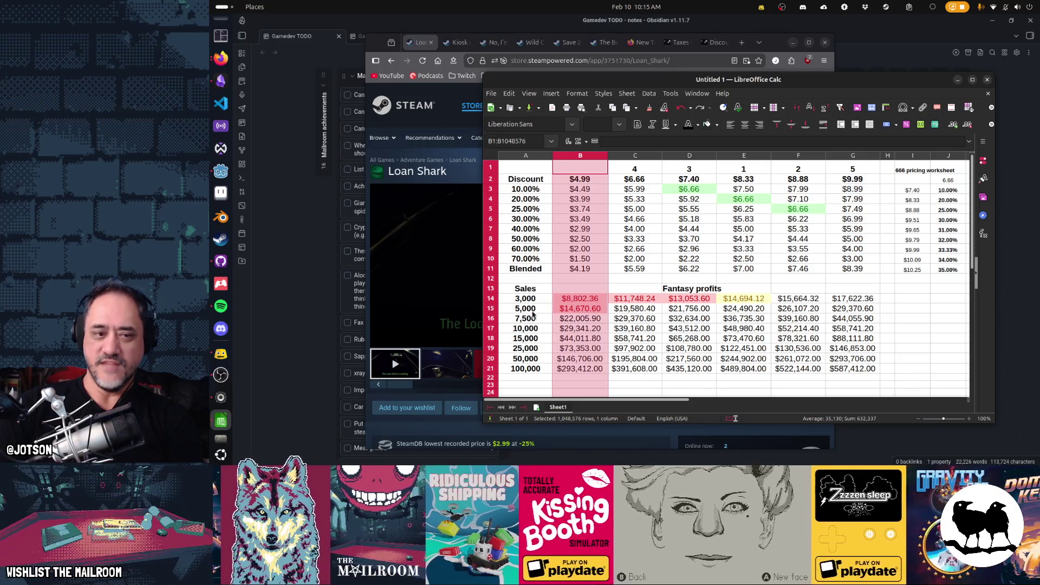
left_click(549, 301)
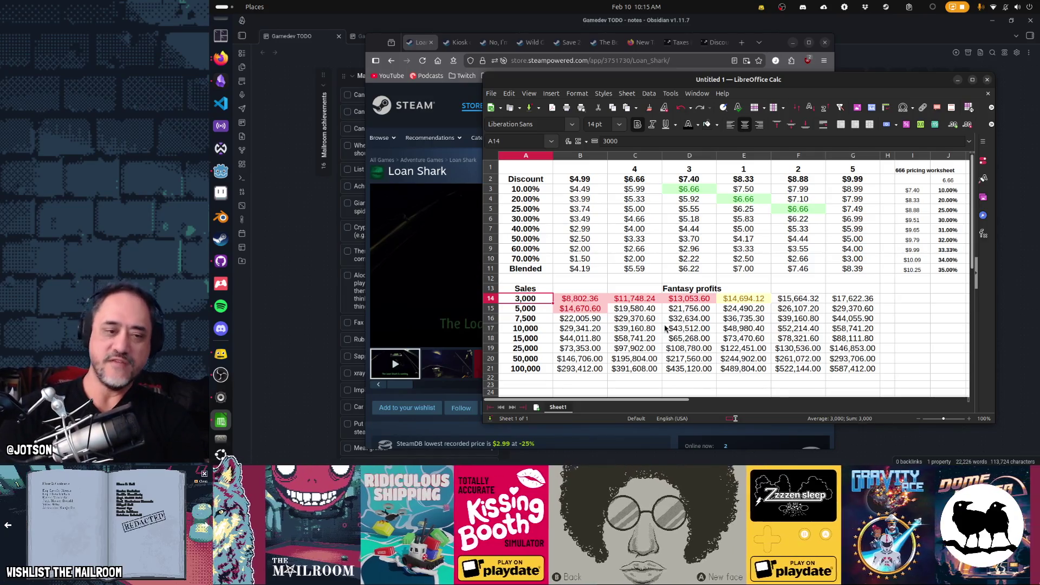
key("Down")
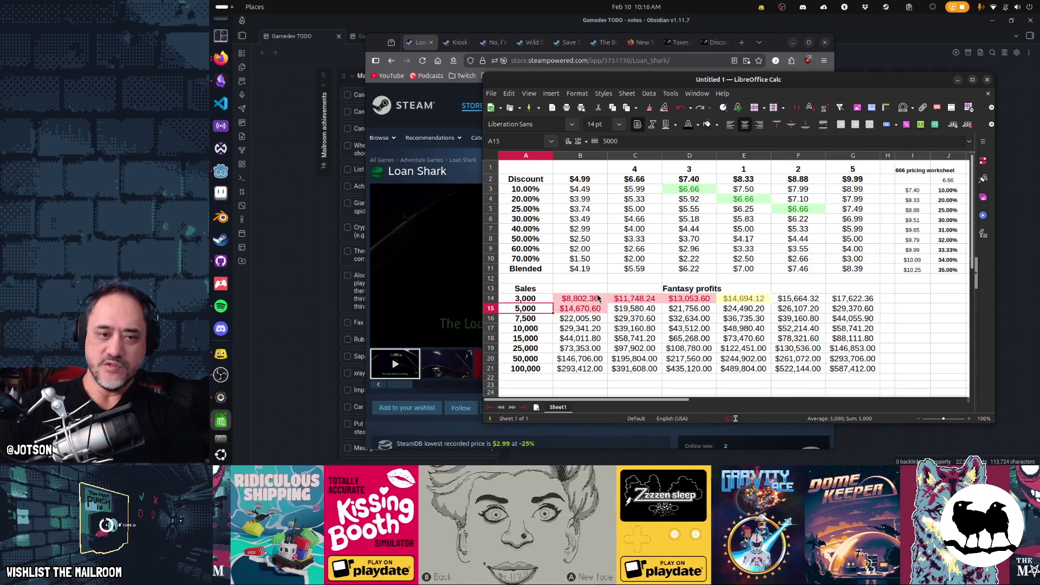
mouse_move(582, 289)
left_mouse_down()
mouse_move(853, 348)
mouse_move(866, 374)
left_mouse_up()
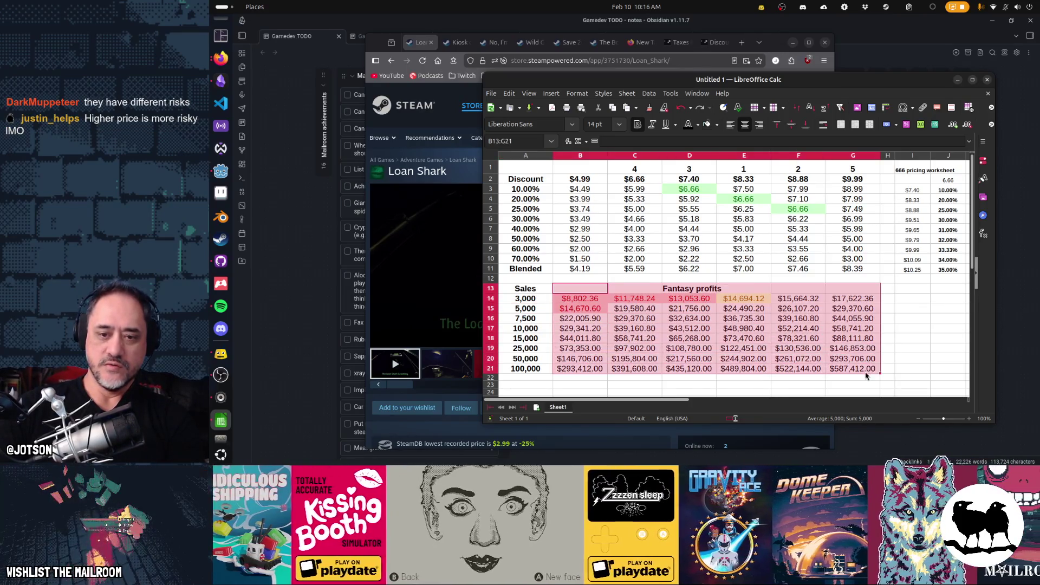
right_click(823, 360)
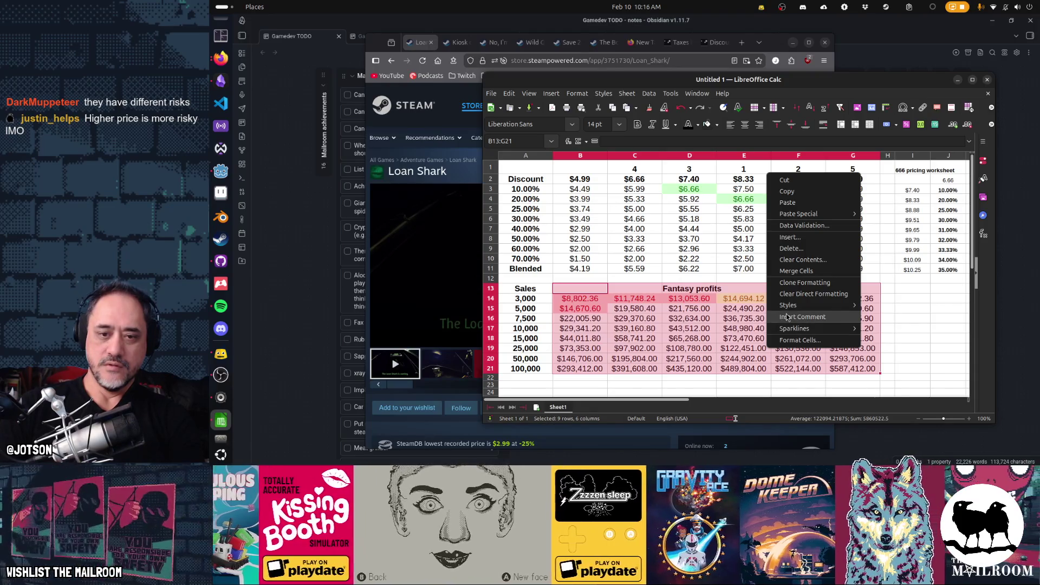
left_click(808, 241)
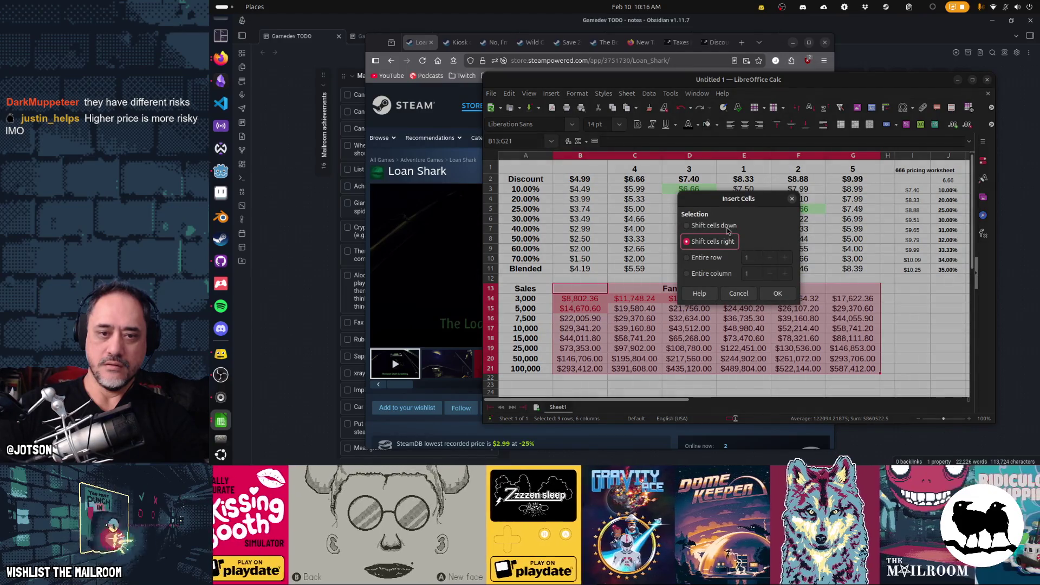
left_click(714, 259)
left_click(715, 244)
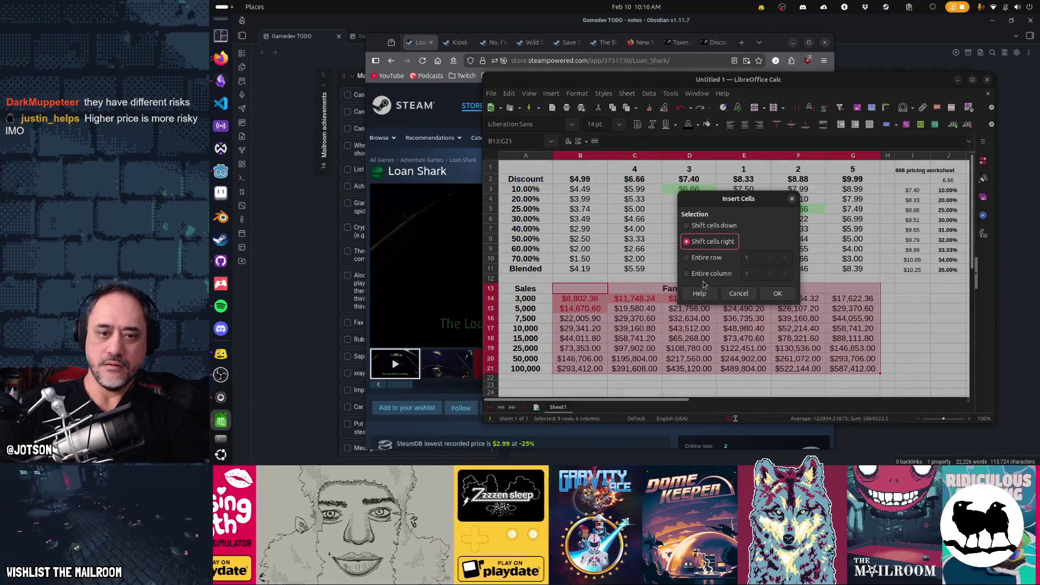
left_click(778, 293)
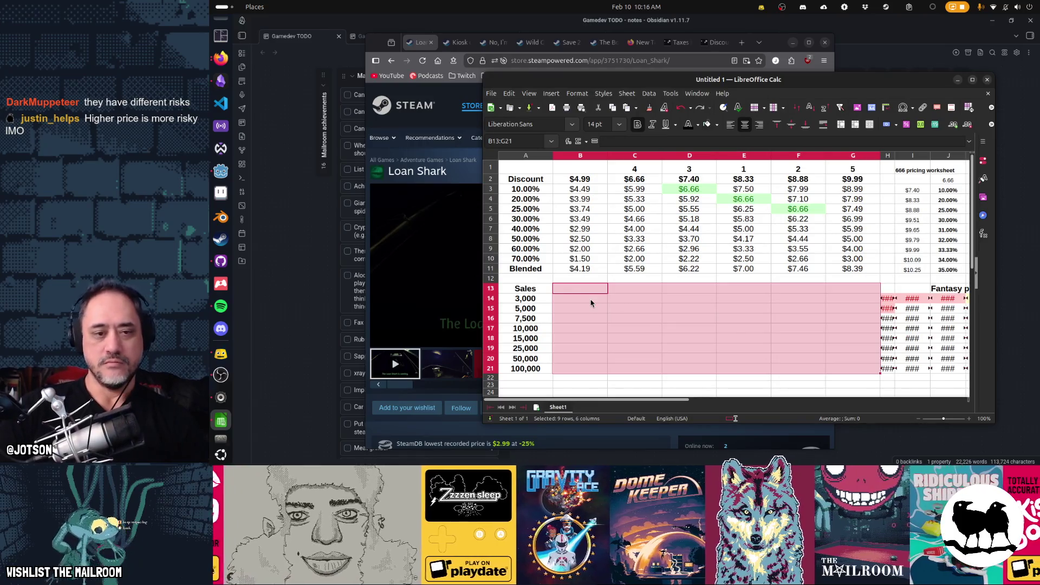
left_click_drag(590, 288, 588, 368)
right_click(583, 331)
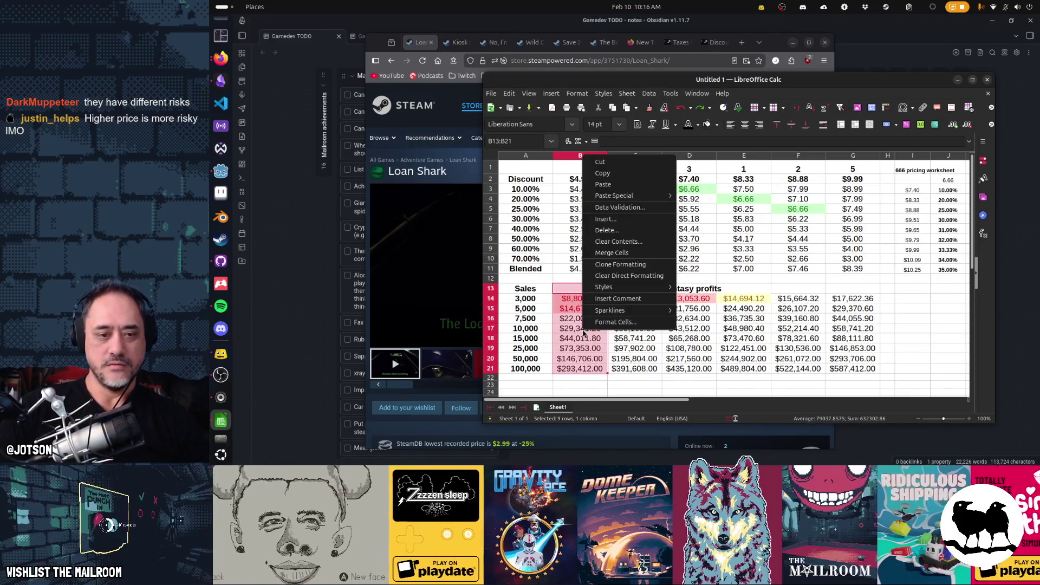
key("Escape")
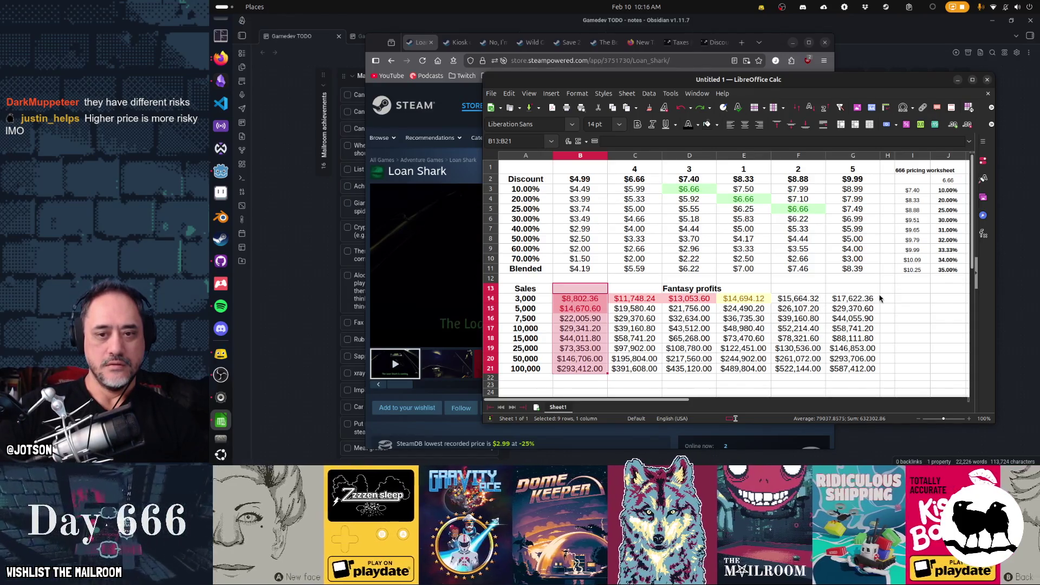
left_click(888, 290)
Step: Head H13 'Reviews', fill a sales-divided-by-50 formula down to the 100,000 row, and autofit column H
type("Reviews")
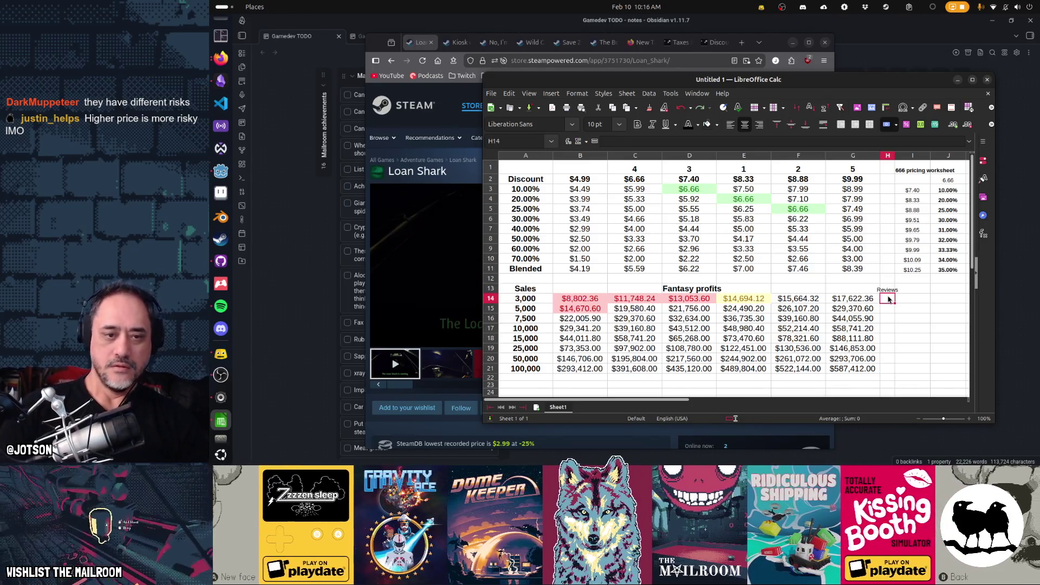
type("=G14")
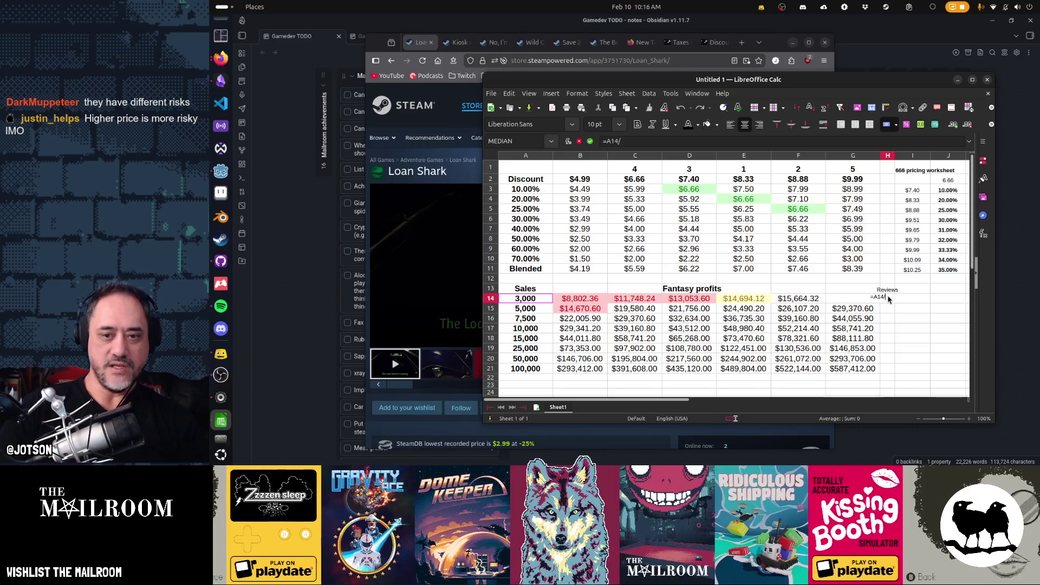
key("Return")
key("ctrl+d")
key("Return")
key("ctrl+d")
key("Return")
key("ctrl+d")
key("Return")
key("ctrl+d")
key("Return")
key("ctrl+d")
key("Return")
key("ctrl+d")
key("Return")
key("ctrl+d")
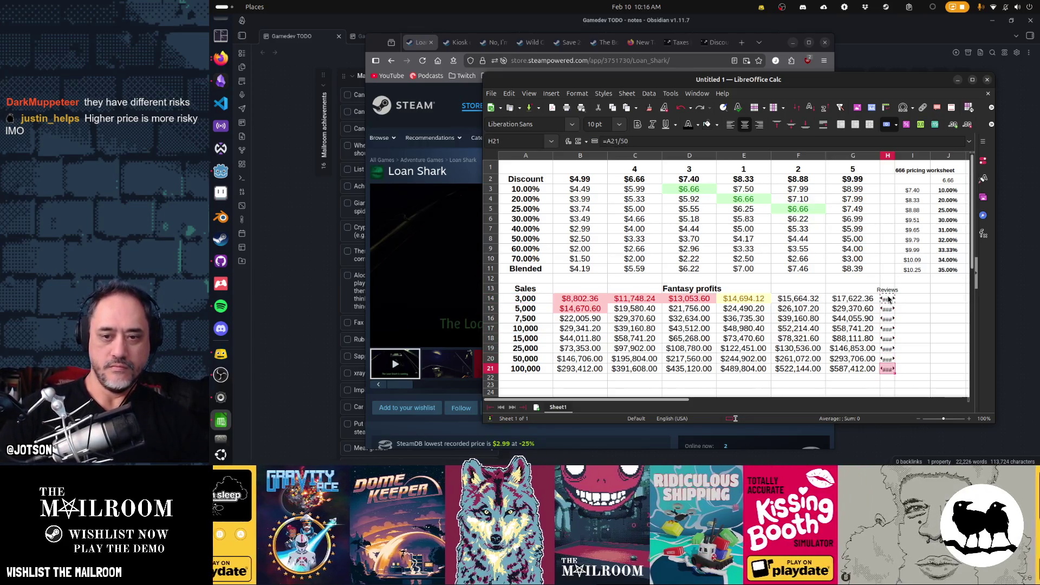
double_click(892, 156)
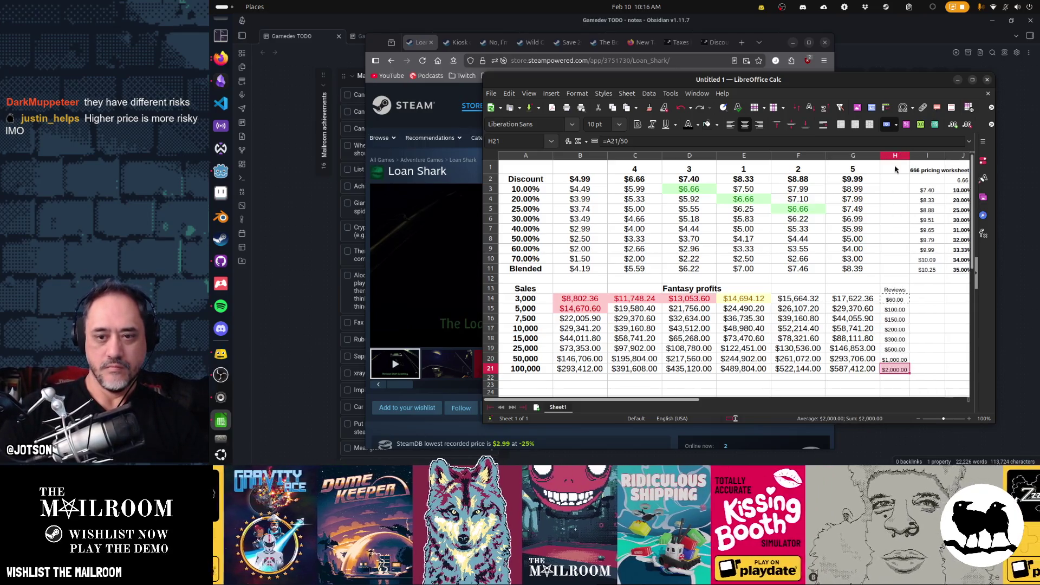
Step: Format the Reviews values as plain numbers with no decimal places
left_click_drag(894, 299, 898, 374)
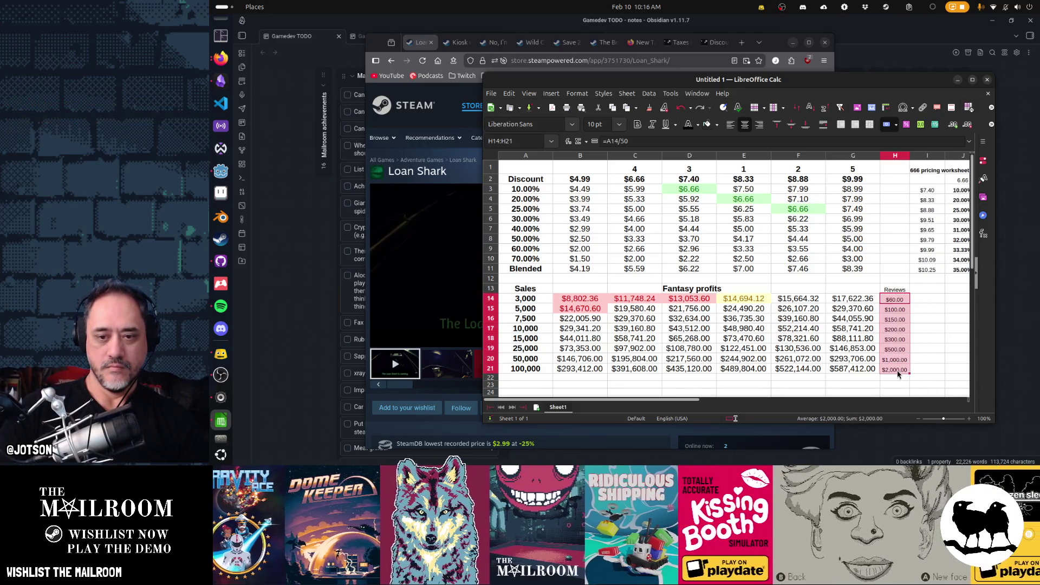
left_click(896, 125)
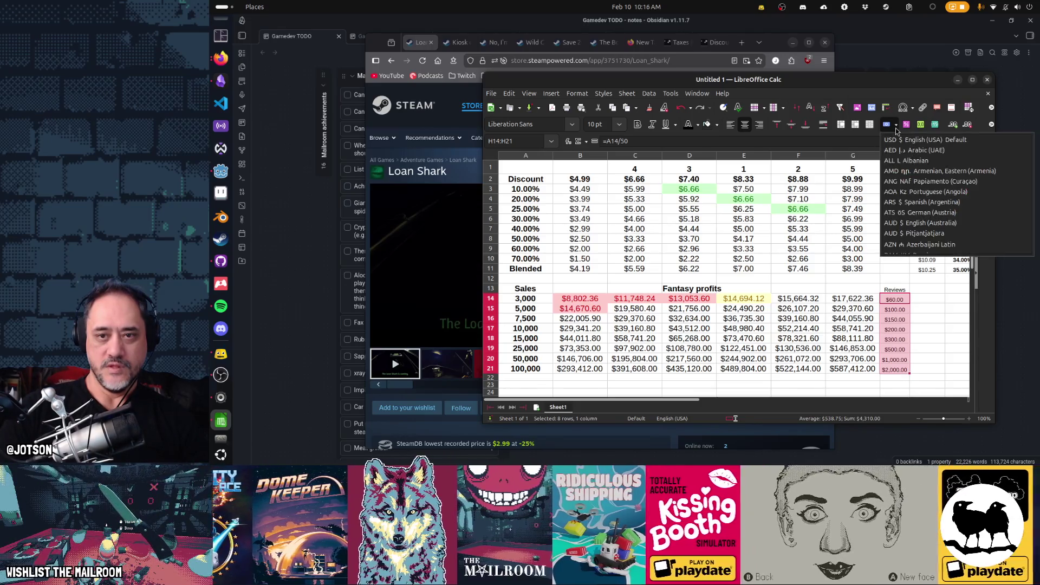
left_click(896, 130)
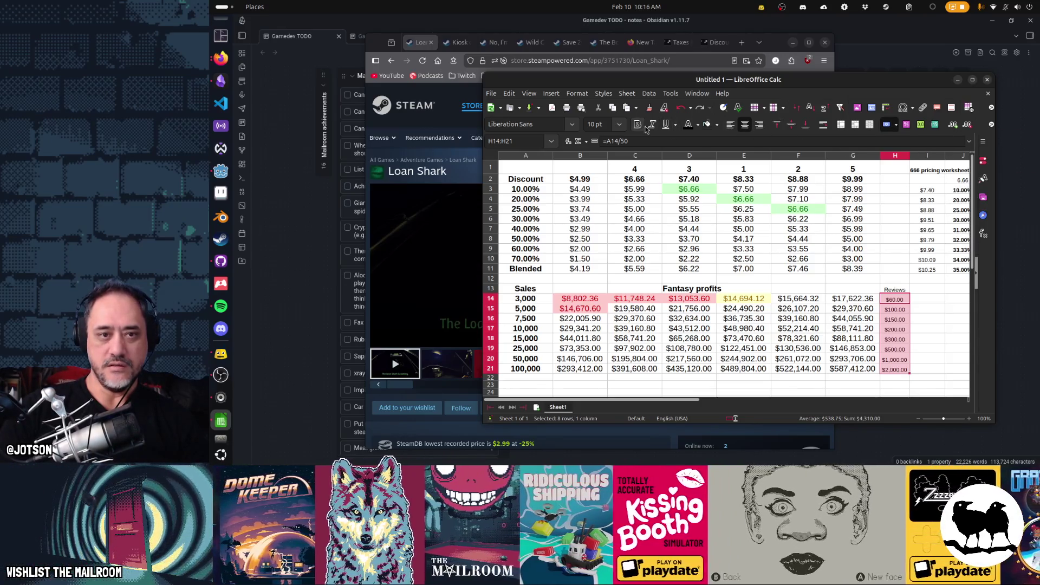
left_click(920, 125)
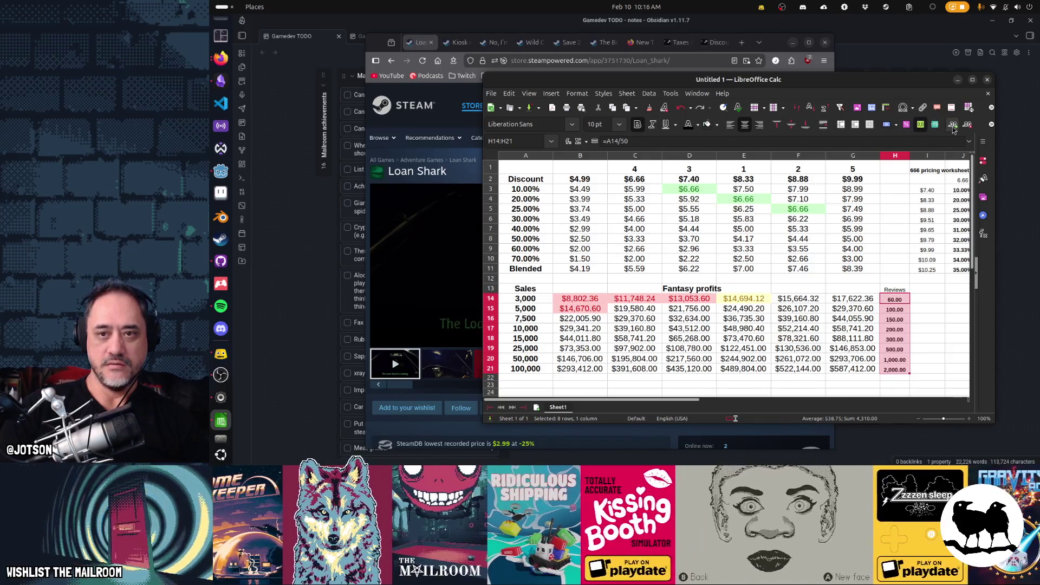
left_click(968, 126)
left_click(968, 126)
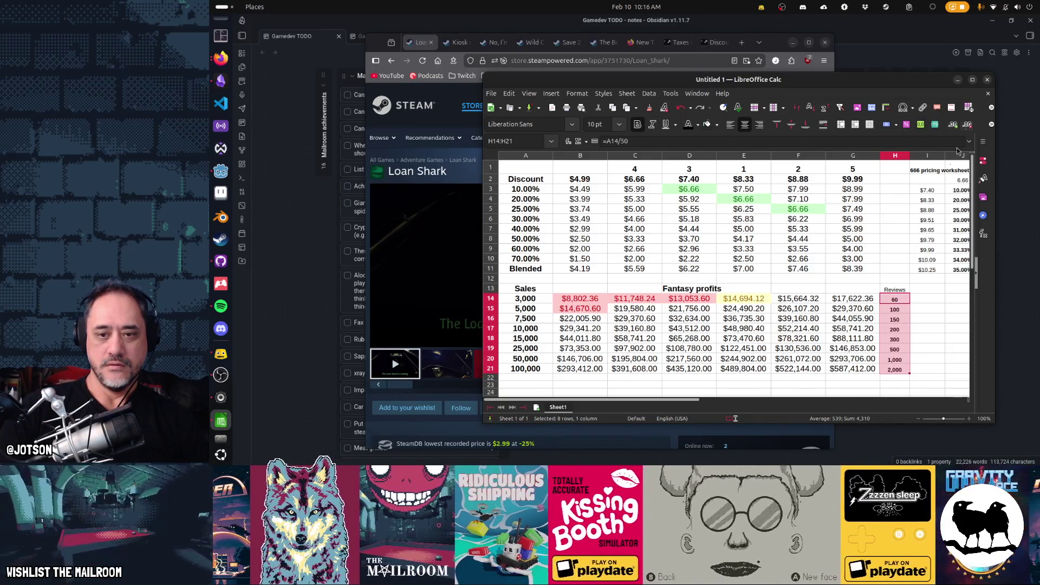
Step: Set the Reviews heading and values H13:H21 to 14 pt and widen column H
left_click(895, 291)
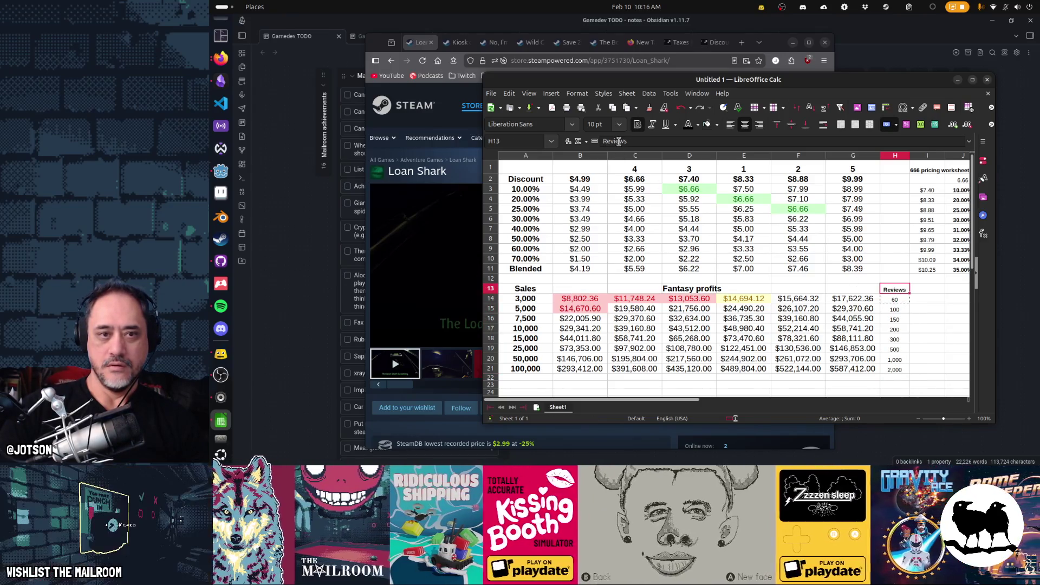
left_click(619, 125)
left_click(617, 231)
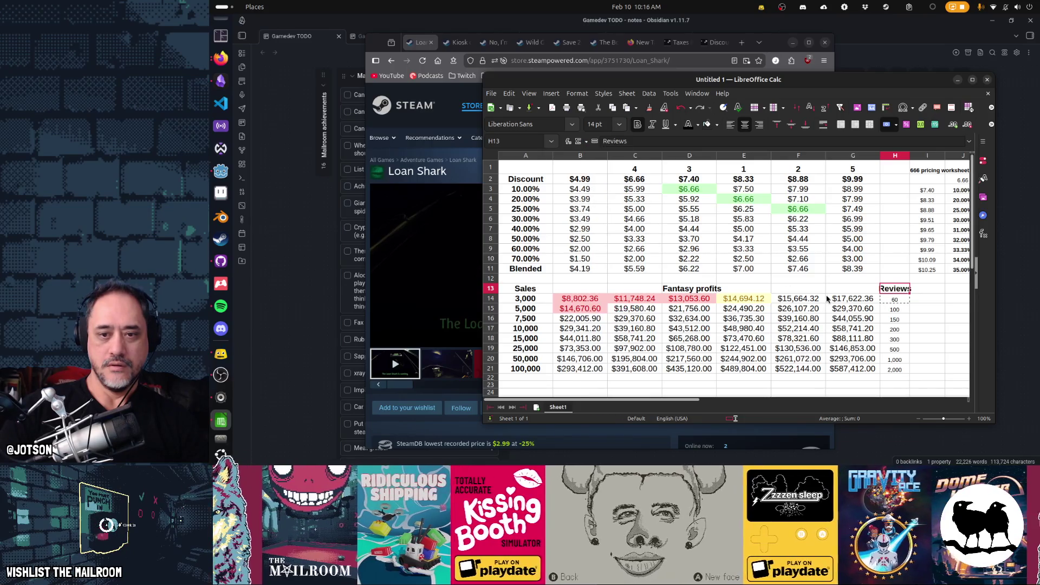
left_click(909, 370, "shift")
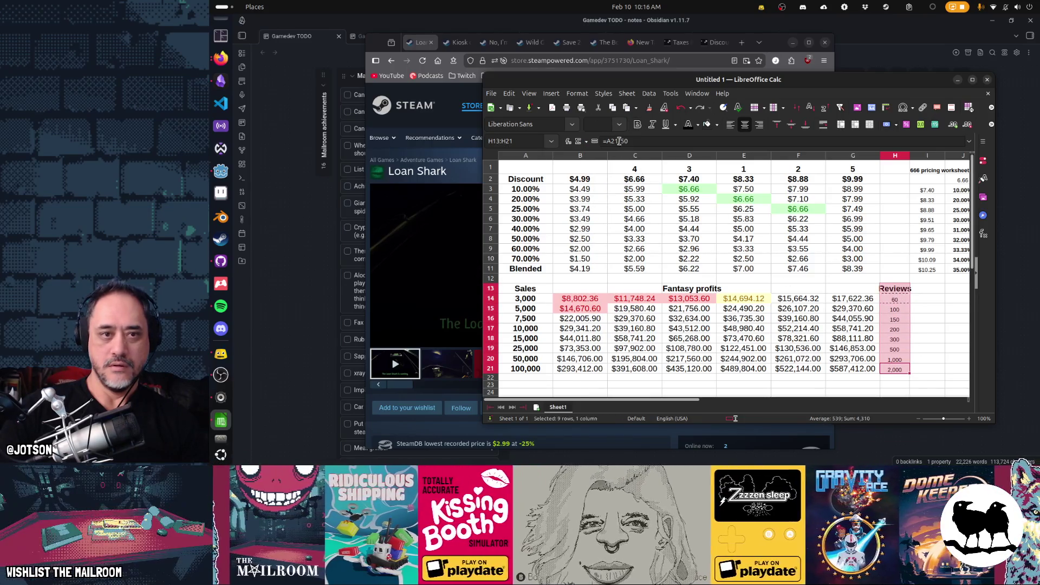
left_click(619, 124)
left_click(603, 231)
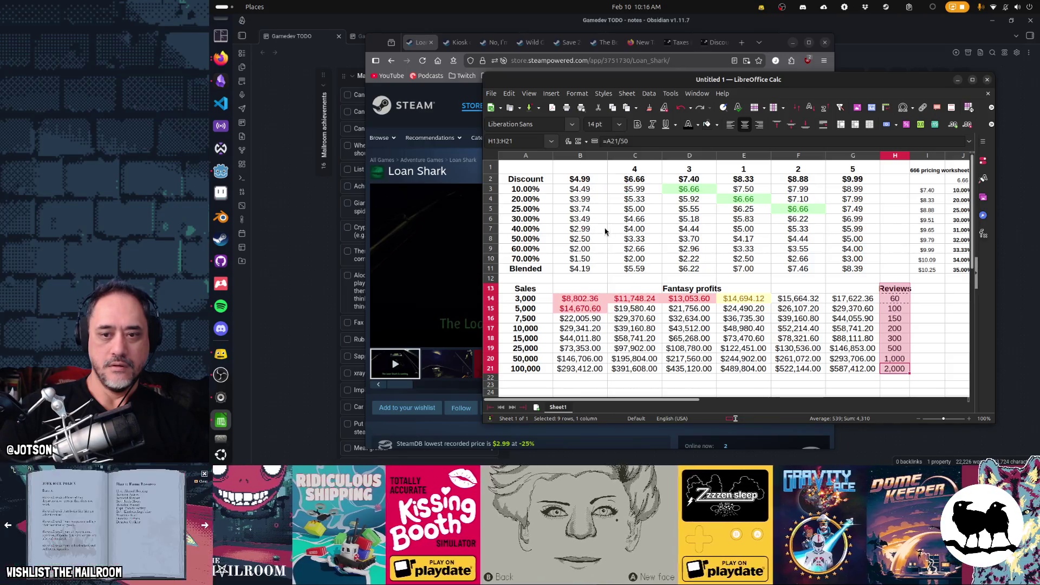
left_click(891, 309)
left_click_drag(909, 151, 920, 153)
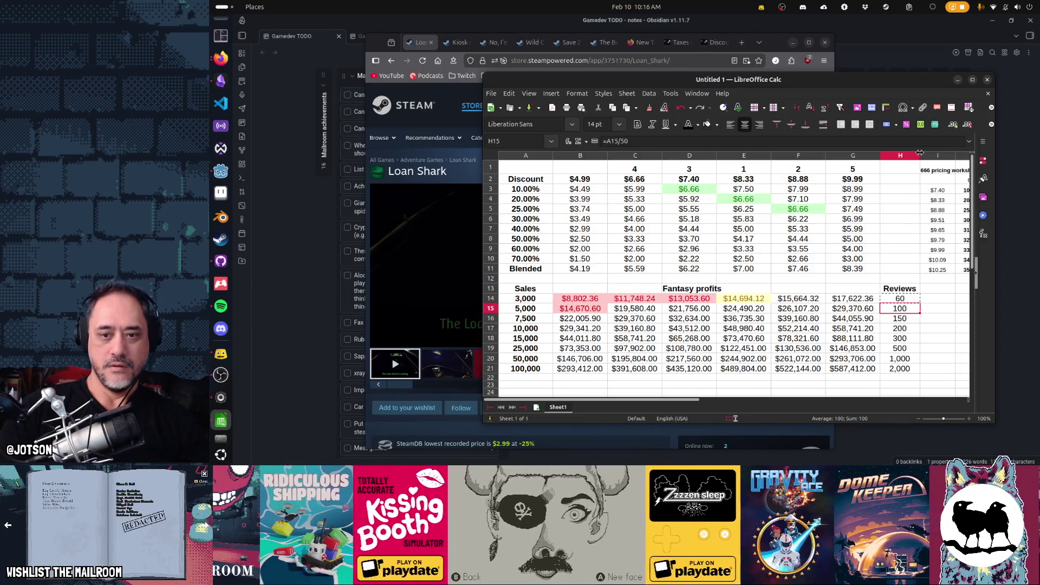
key("Left")
key("Left")
key("Down")
key("Down")
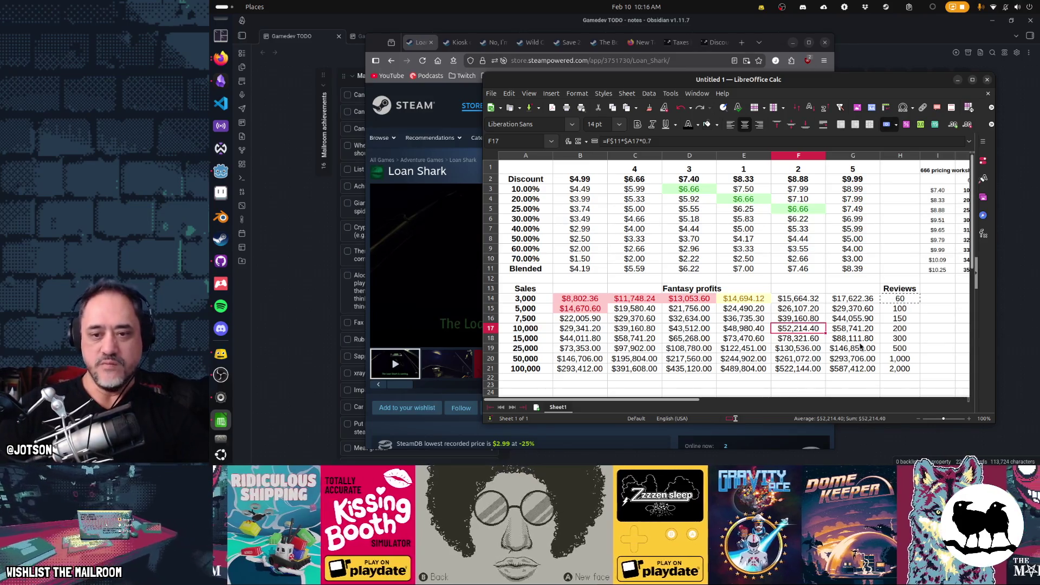
key("Right")
key("Right")
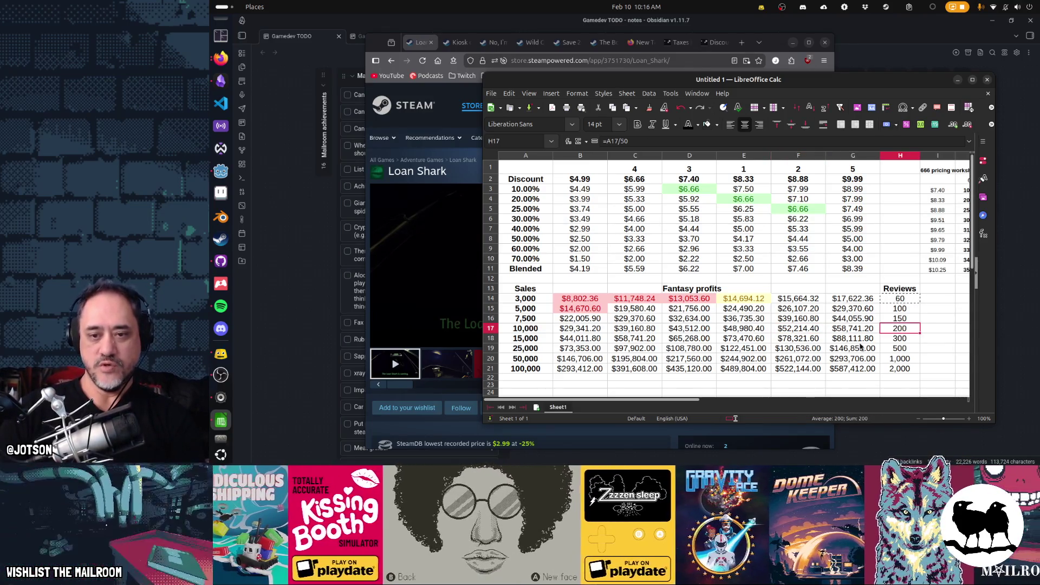
key("Up")
key("Up")
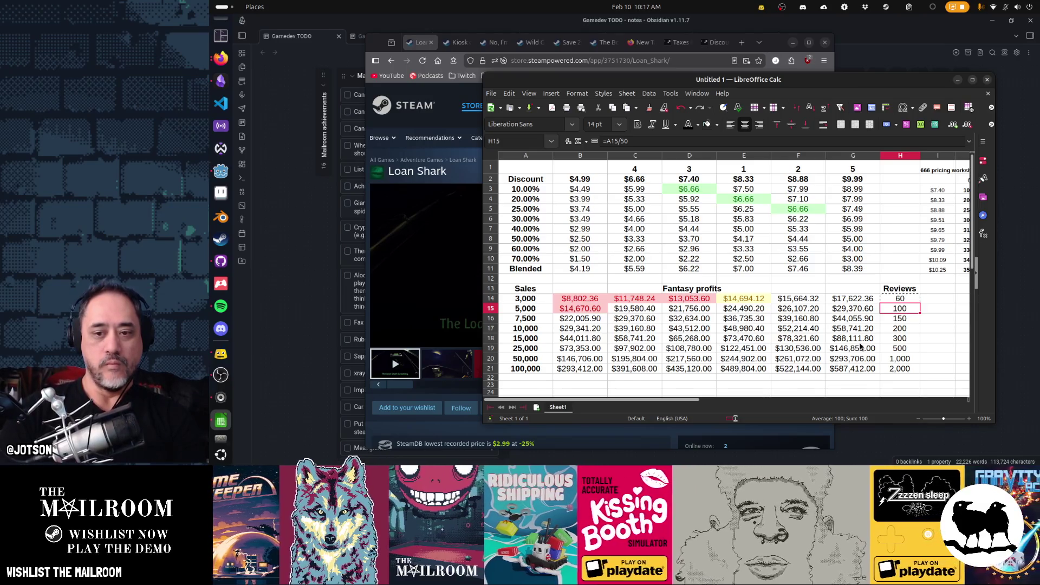
key("Down")
key("Down")
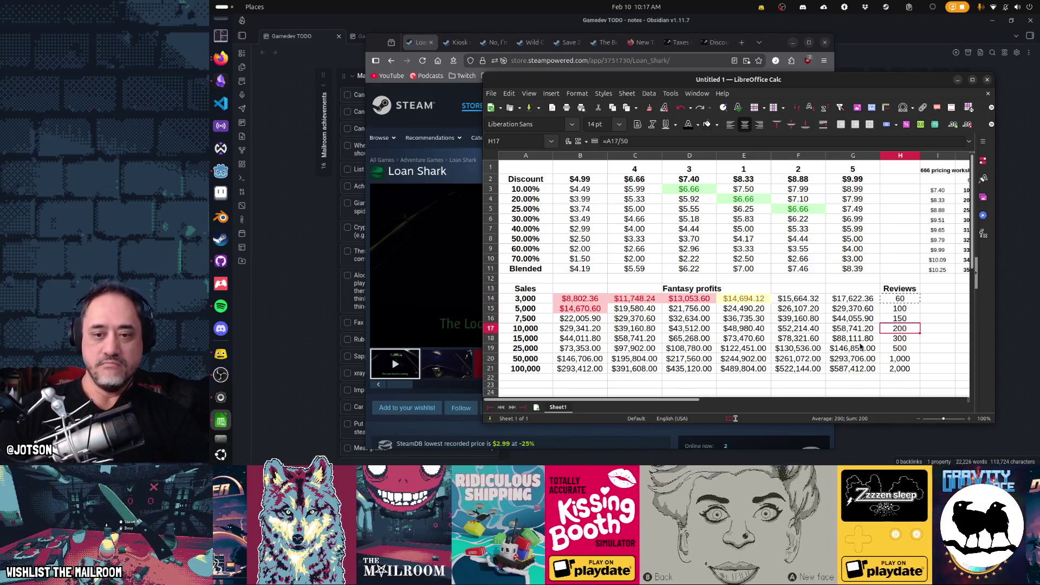
key("Escape")
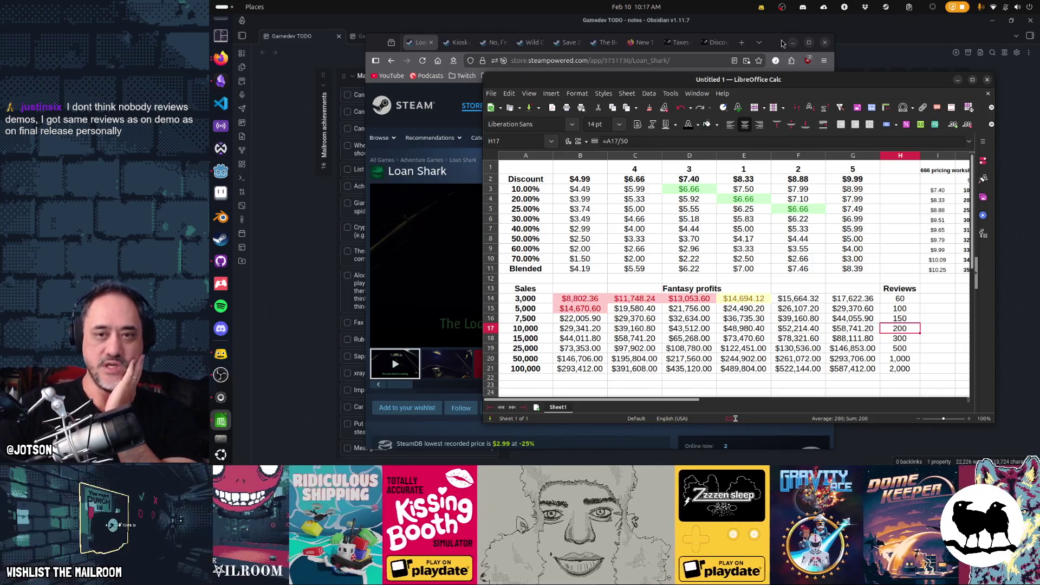
left_click(835, 39)
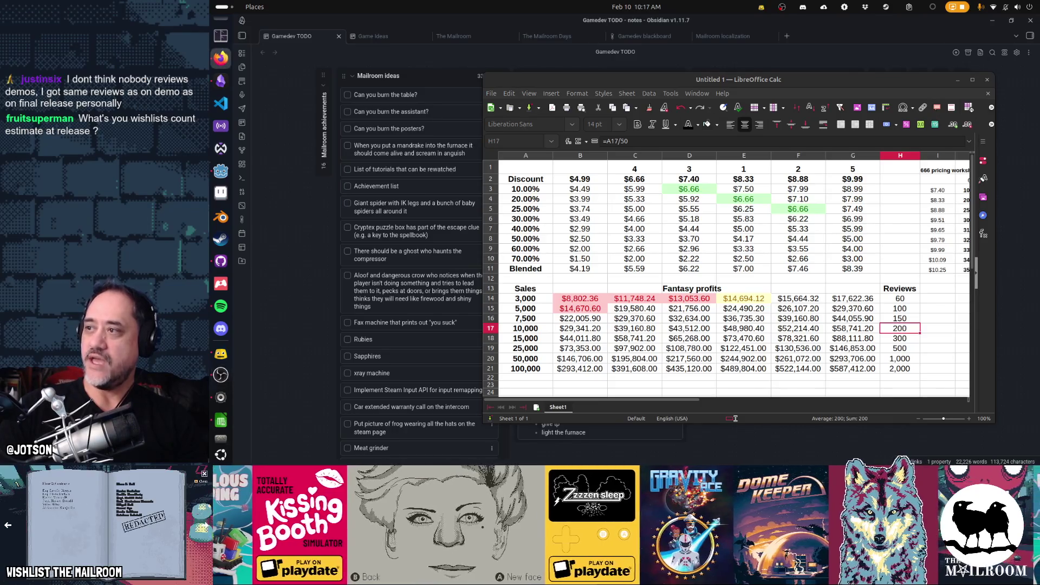
Step: Restore the Loan Shark store page, move Firefox left beside the spreadsheet, then refocus Calc
left_click(220, 57)
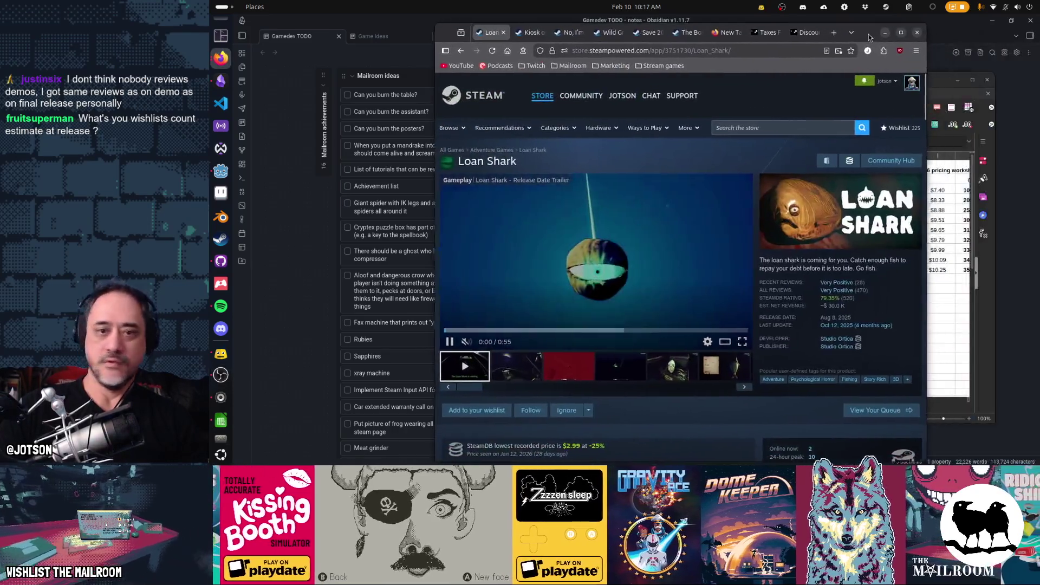
mouse_move(853, 35)
left_mouse_down()
mouse_move(720, 38)
mouse_move(724, 26)
left_mouse_up()
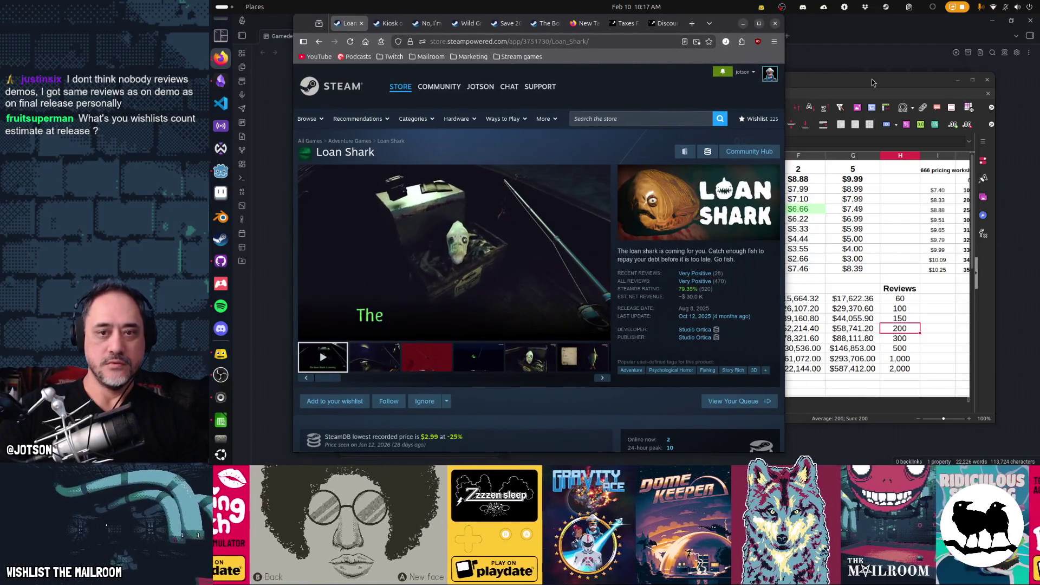
left_click(872, 79)
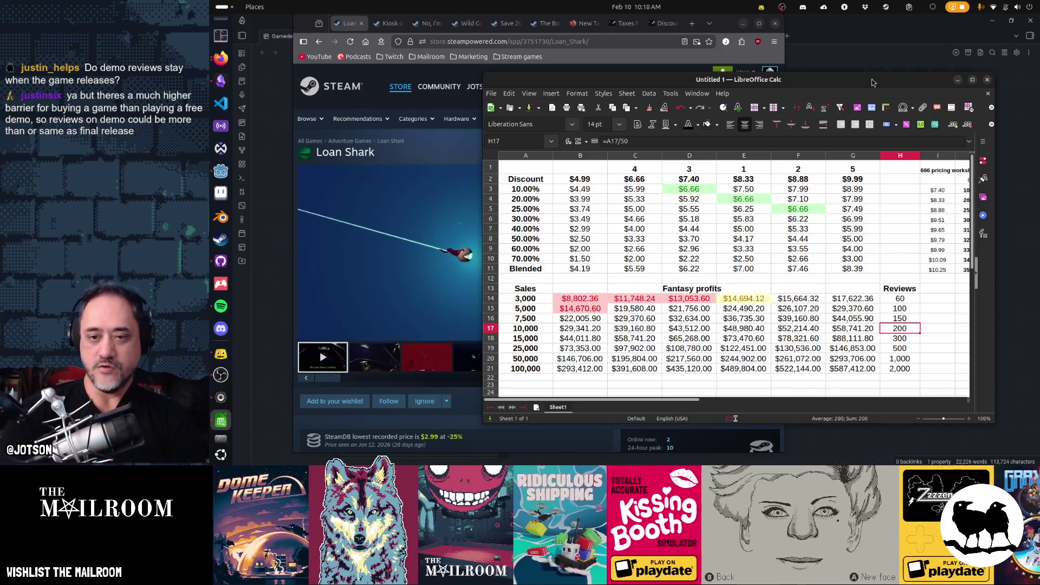
key("Up")
key("Up")
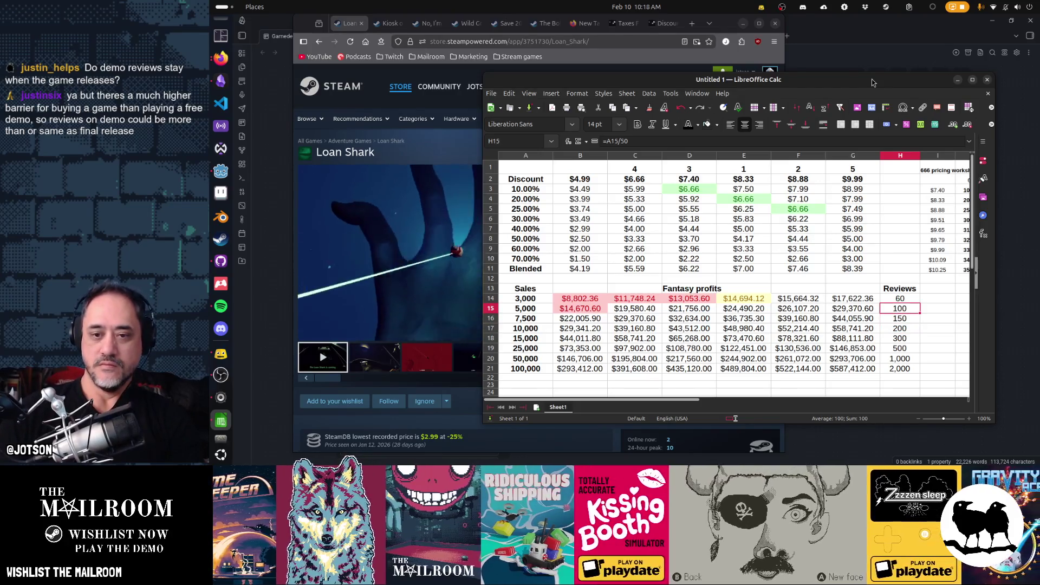
key("shift+Left")
key("shift+Left")
key("shift+Left")
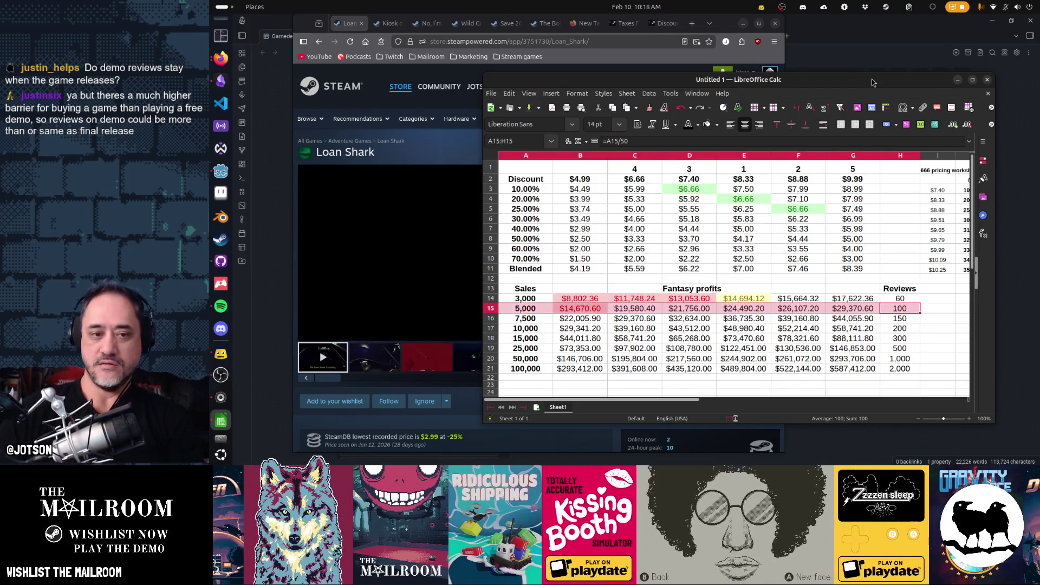
key("Left")
key("Left")
key("Left")
key("Left")
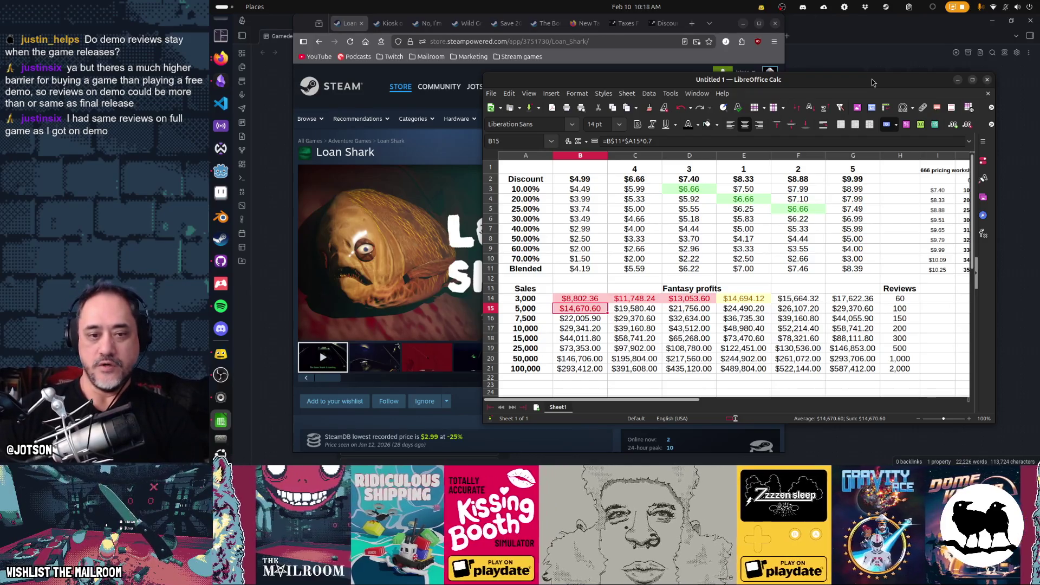
key("Down")
key("Down")
key("shift+Down")
key("shift+Down")
key("shift+Down")
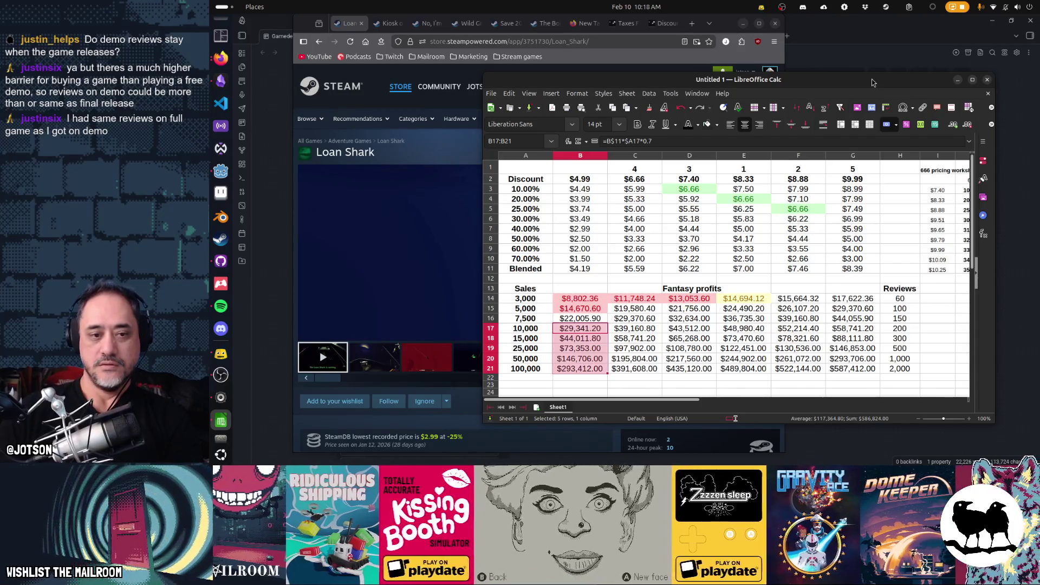
key("shift+Up")
key("shift+Up")
key("shift+Up")
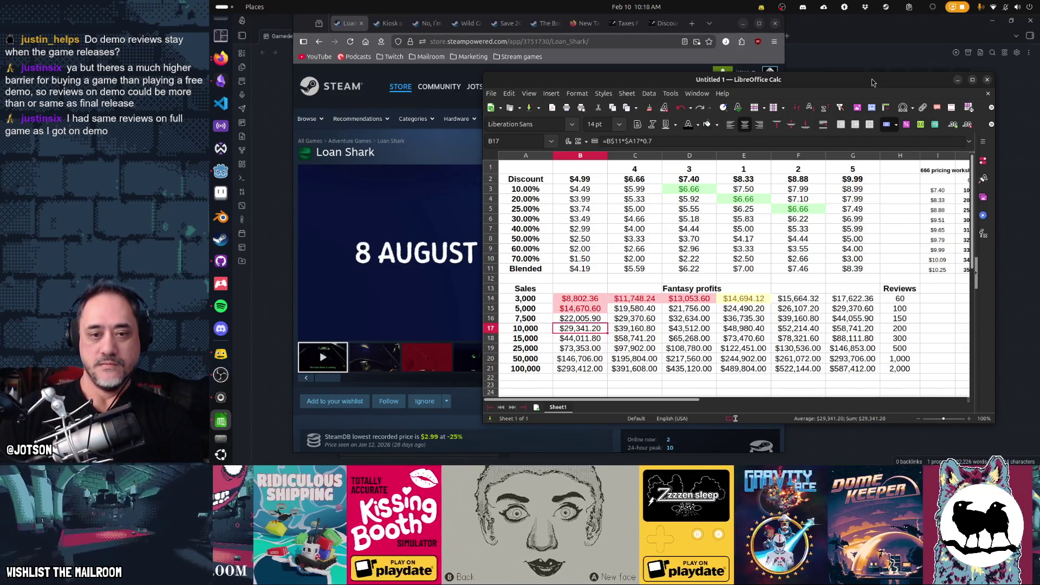
key("shift+Down")
key("shift+Down")
key("shift+Down")
key("Up")
key("Up")
key("Down")
key("Down")
key("Down")
key("shift+Down")
key("shift+Down")
key("shift+Down")
key("Up")
key("Up")
key("Up")
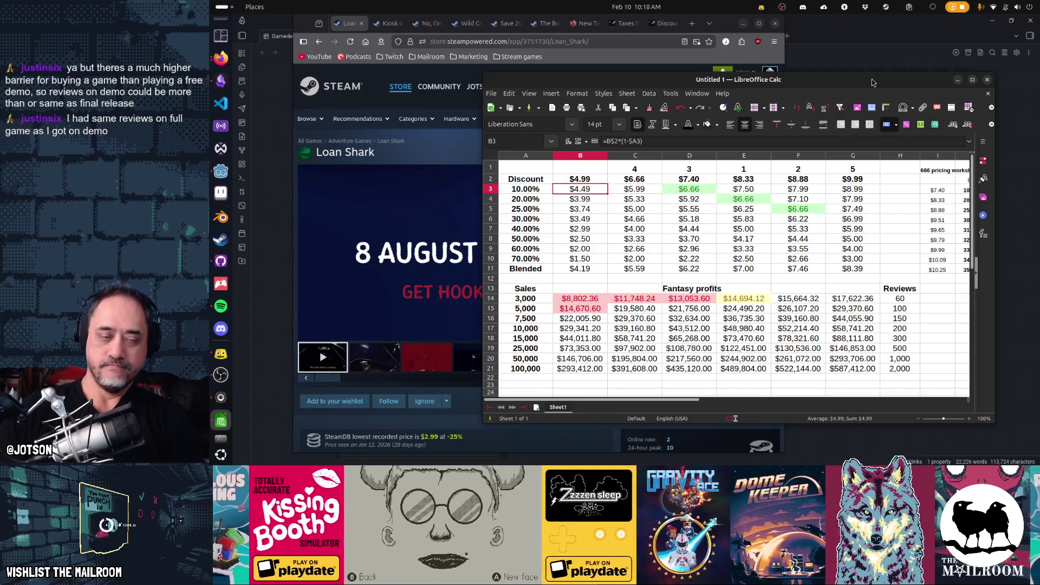
key("Down")
key("Down")
key("Down")
key("shift+Down")
key("shift+Down")
key("shift+Down")
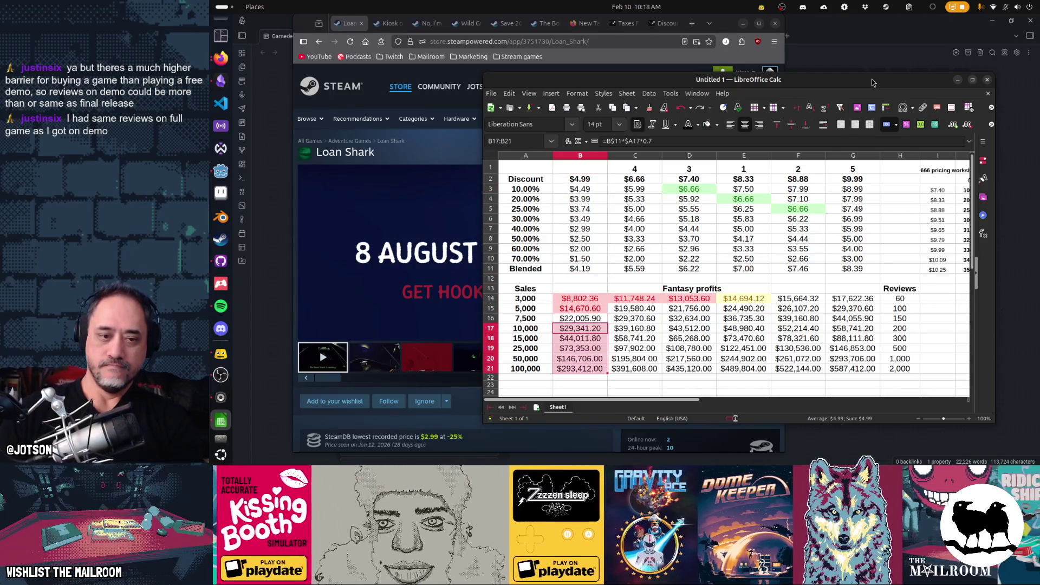
key("shift+Up")
key("shift+Up")
key("shift+Up")
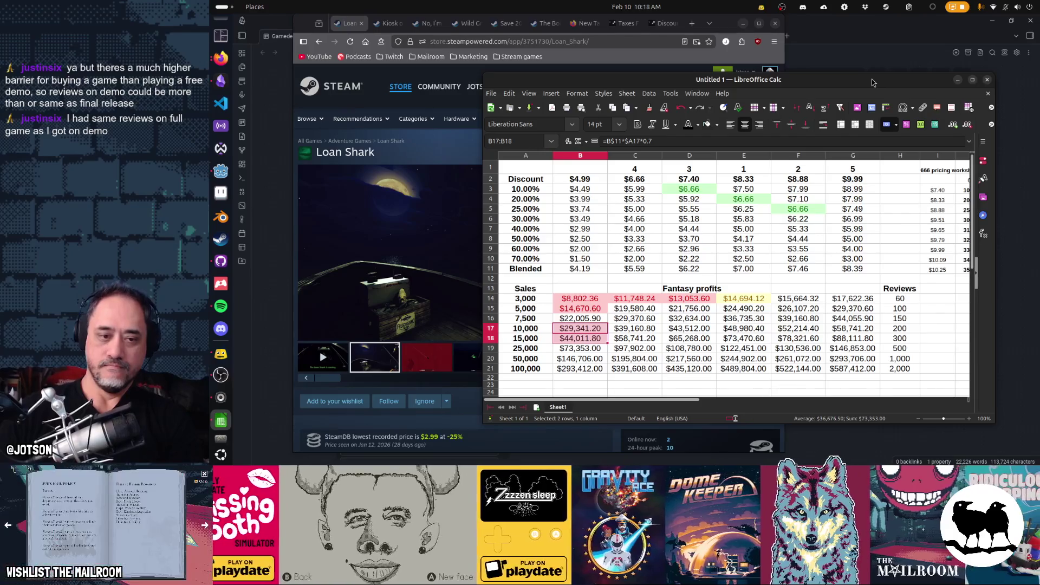
key("shift+Down")
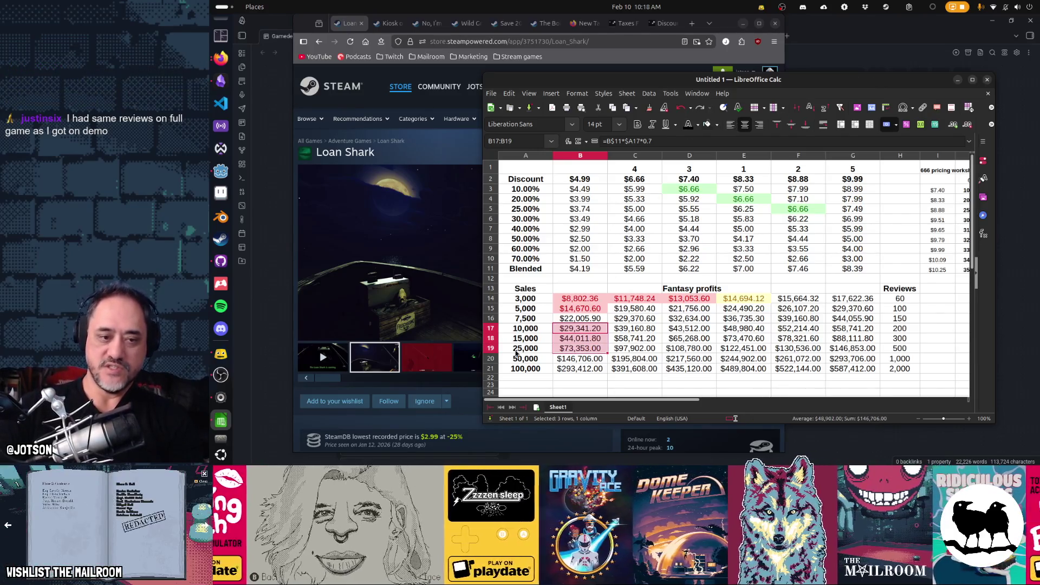
mouse_move(518, 362)
left_mouse_down()
mouse_move(910, 364)
mouse_move(912, 375)
left_mouse_up()
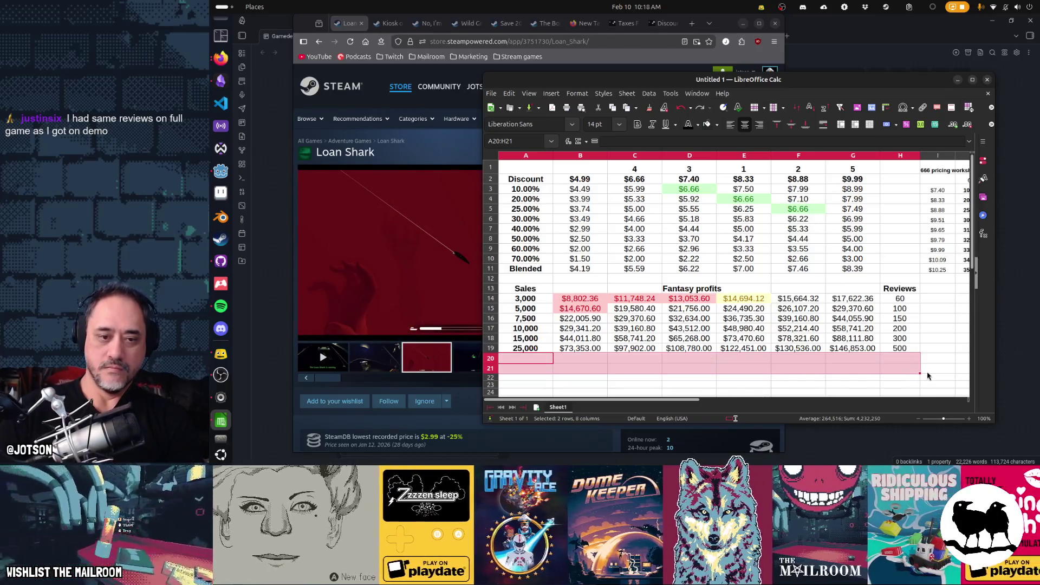
Step: Clear the 50,000 and 100,000 sales rows, then select the sales figures A14:A19
key("Delete")
key("Up")
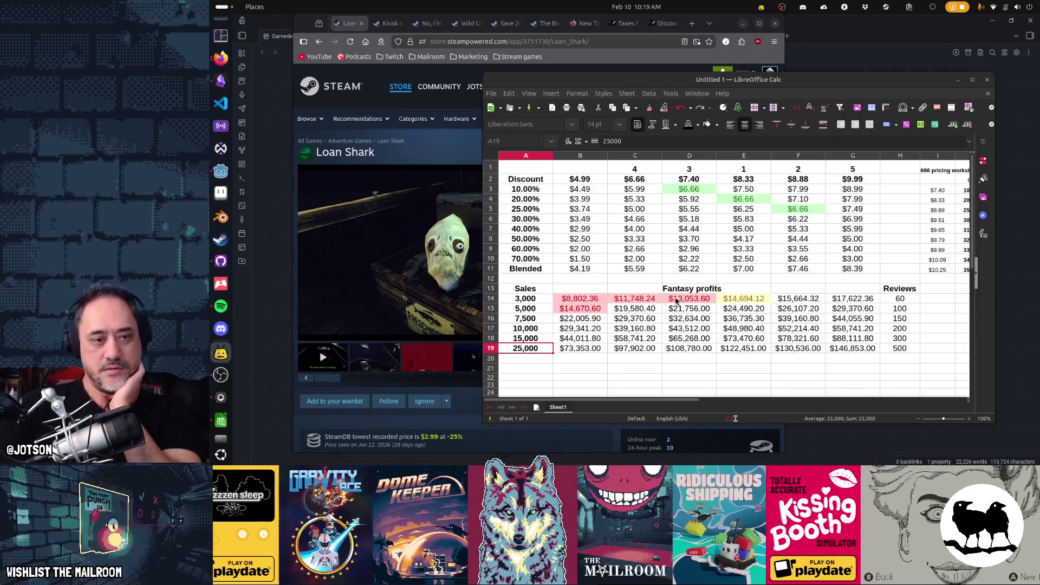
left_click_drag(524, 303, 534, 353)
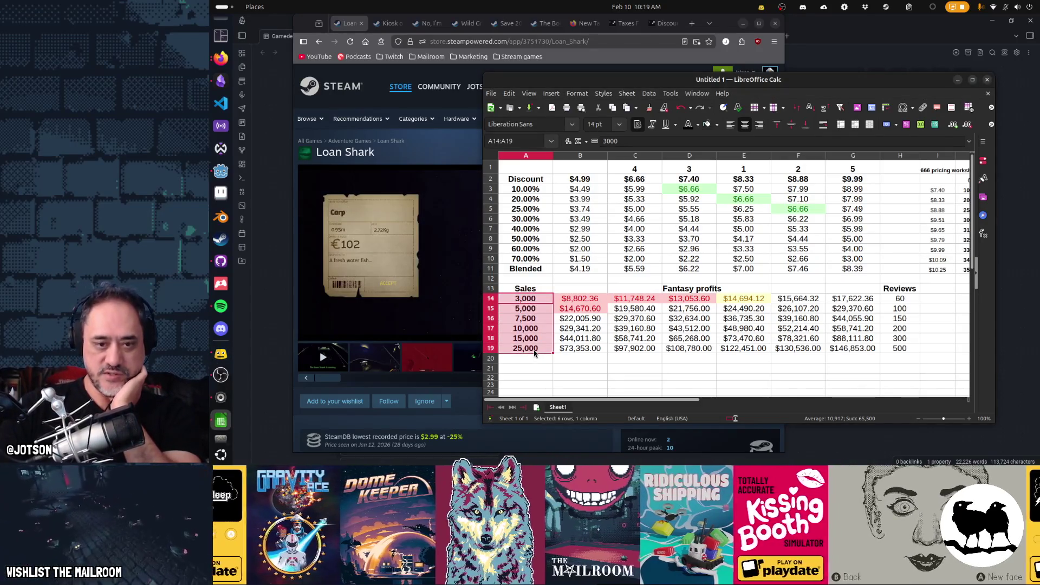
Step: Check the $8.33 and $4.99 base prices and the $4.99 profit at 3,000 sales
left_click(748, 183)
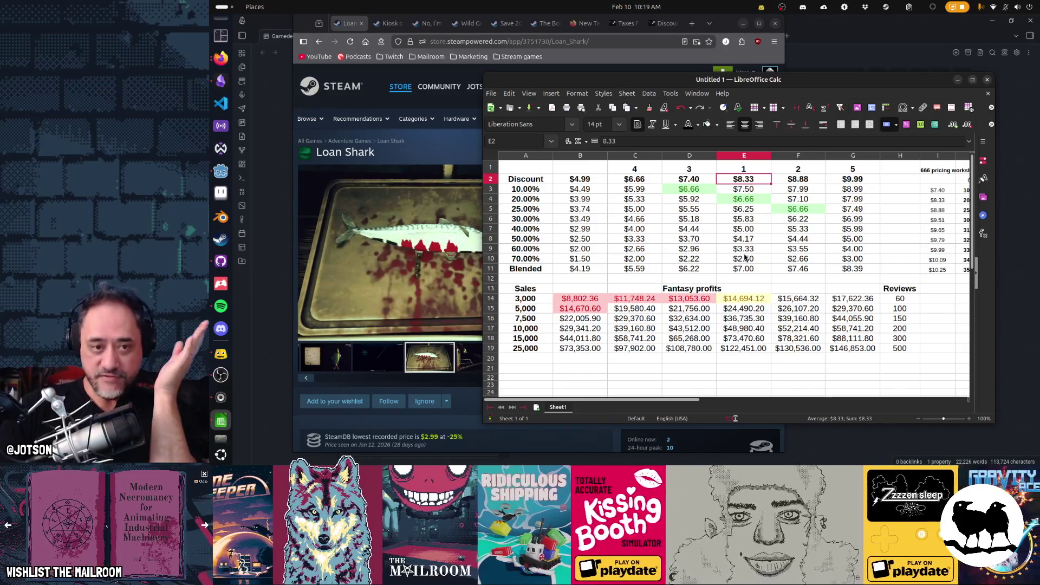
left_click(587, 181)
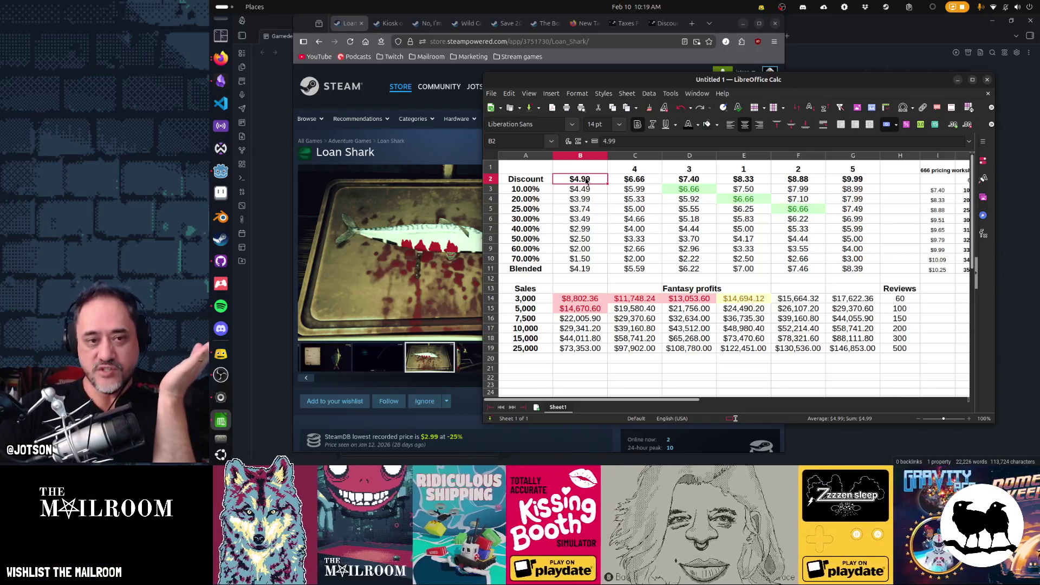
left_click(582, 300)
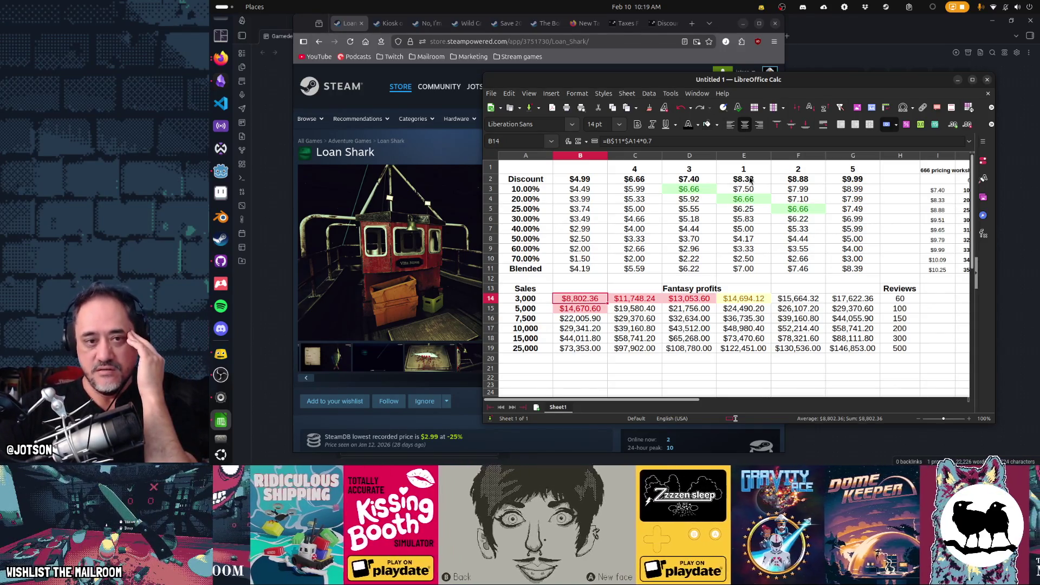
Step: Review the base prices across row 2 up to $9.99, then raise the Loan Shark Steam page
left_click_drag(601, 182, 765, 184)
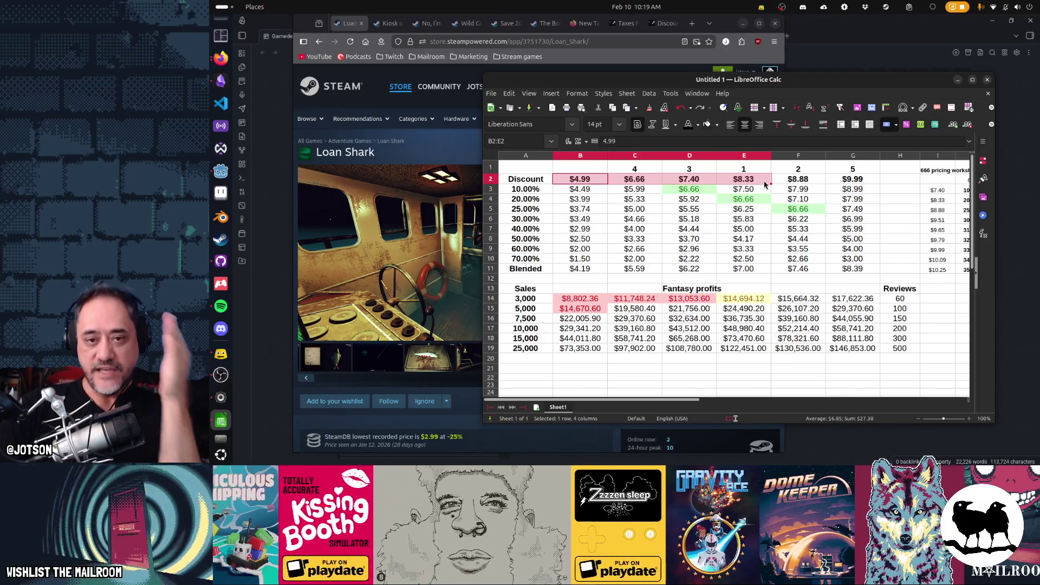
key("Left")
left_click(786, 180)
left_click(854, 183)
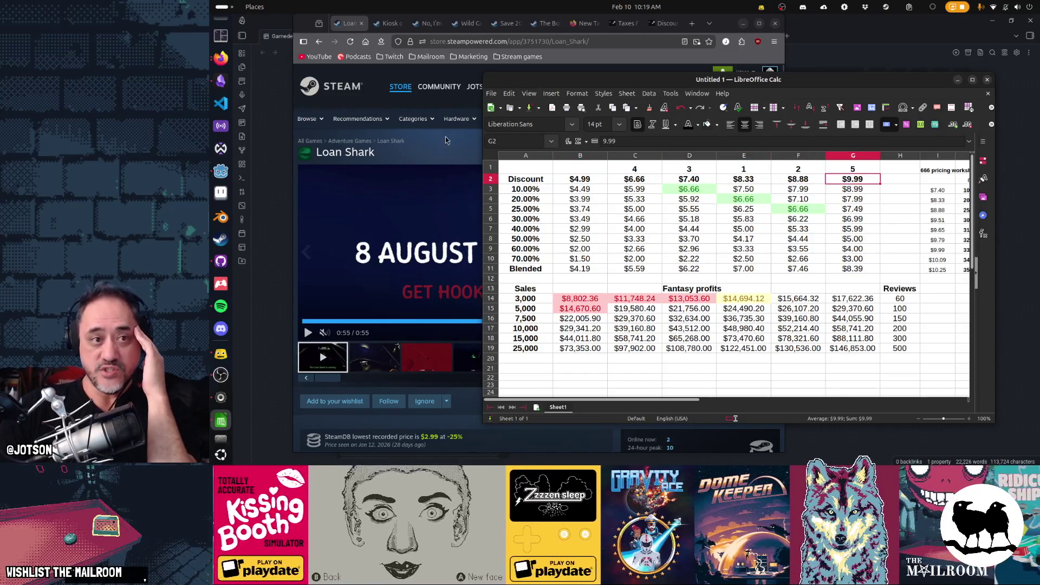
left_click(445, 140)
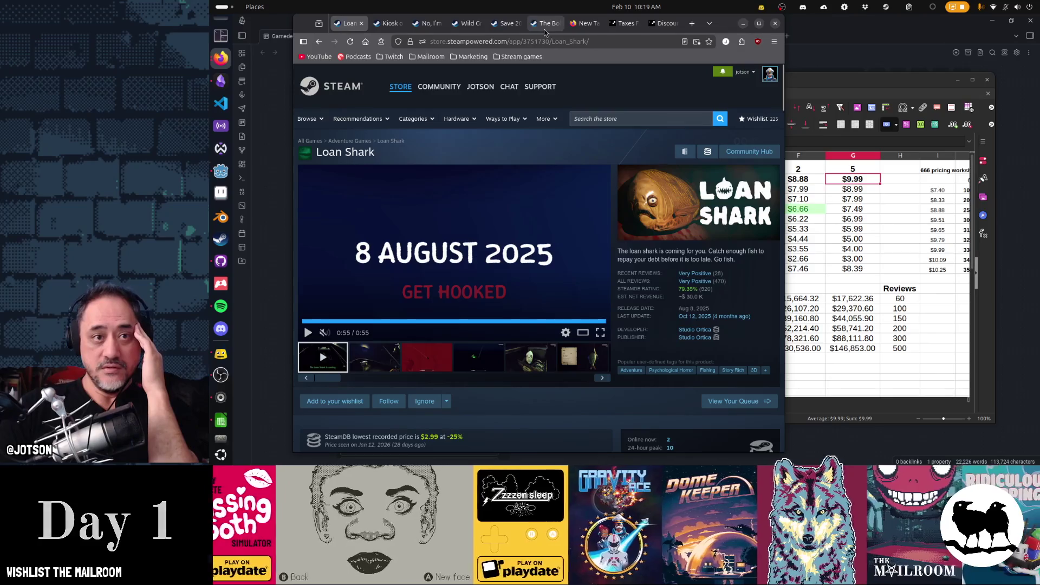
Step: Look over the No, I'm not a Human Steam page's price and reviews, then return to the spreadsheet
left_click(506, 23)
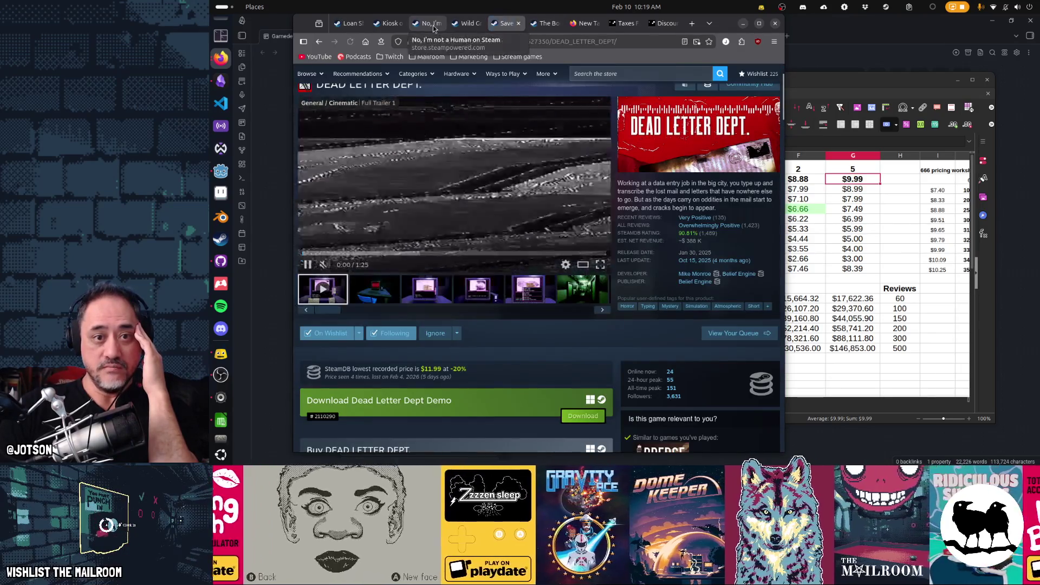
left_click(428, 24)
scroll(648, 353, "down", 3)
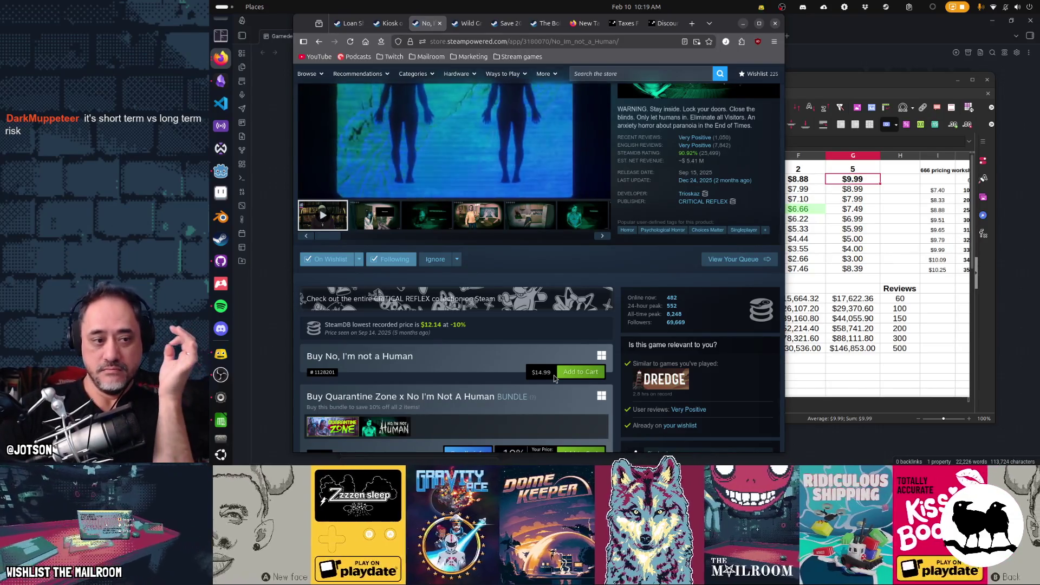
scroll(554, 375, "up", 3)
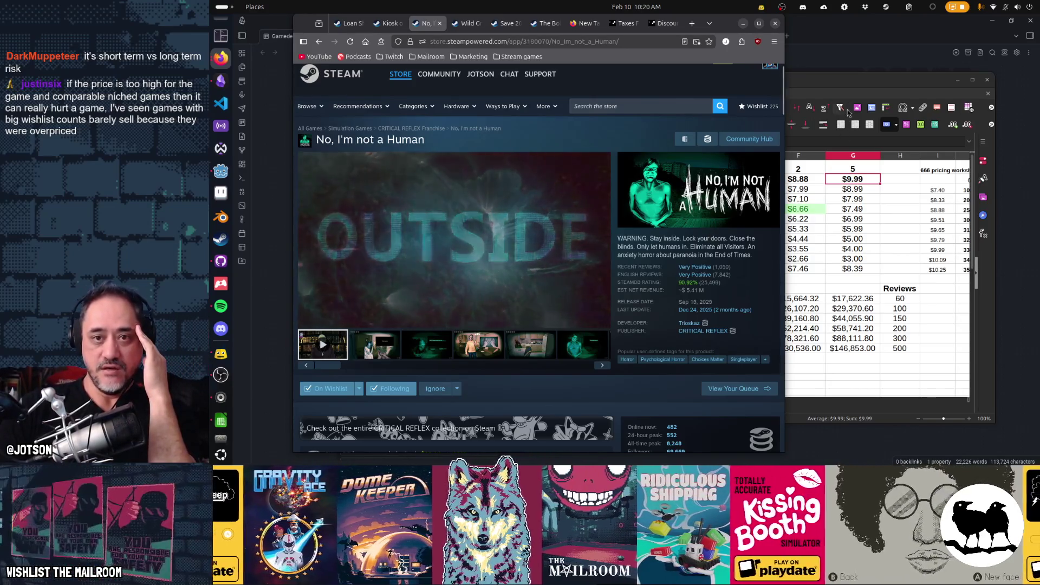
left_click(849, 80)
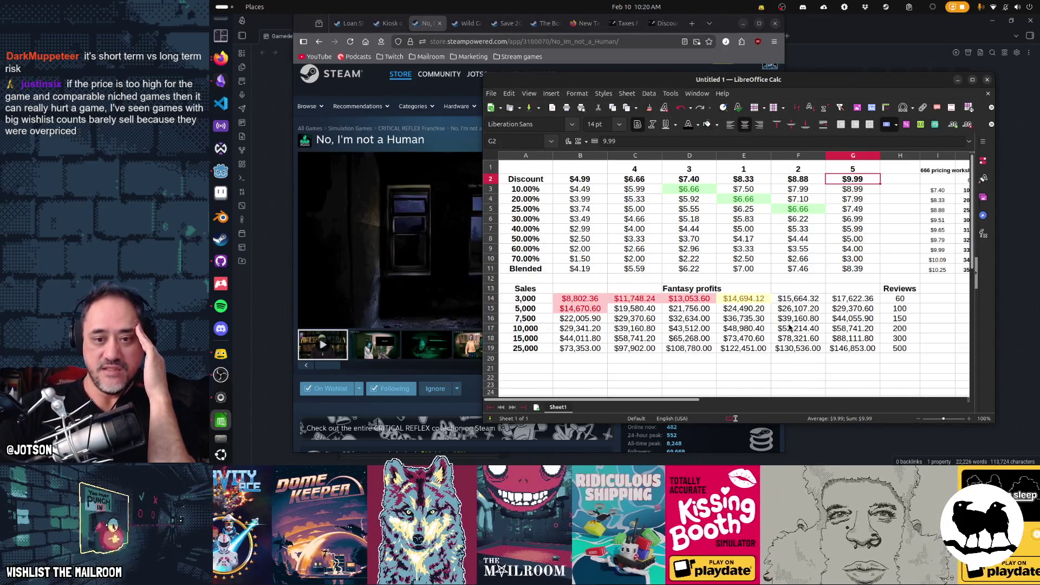
Step: Compare the $4.99, $8.33 and $9.99 Fantasy profits at 3,000, 5,000 and 10,000 sales
left_click(839, 331)
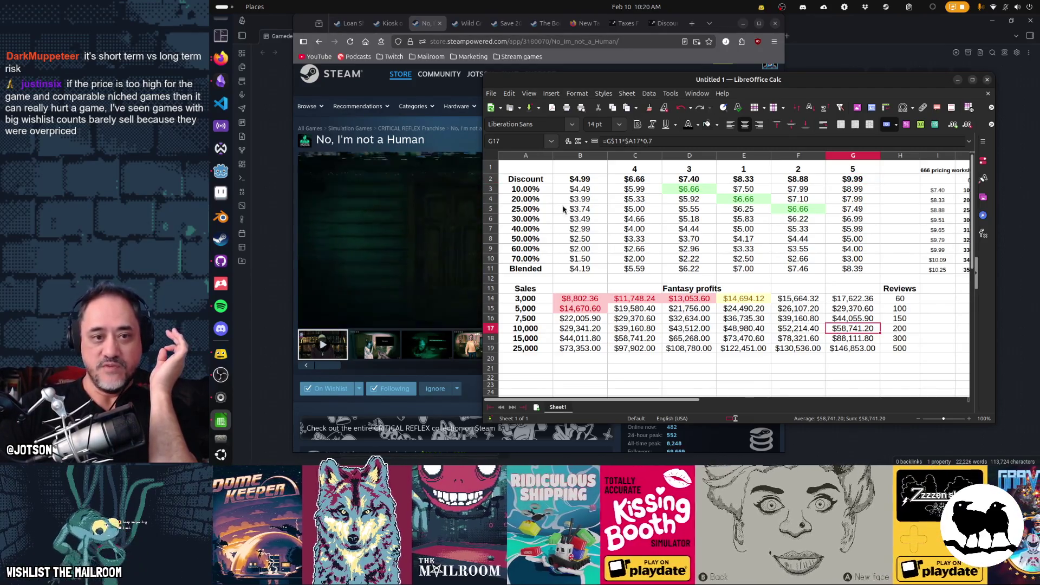
left_click(585, 183)
left_click(598, 328)
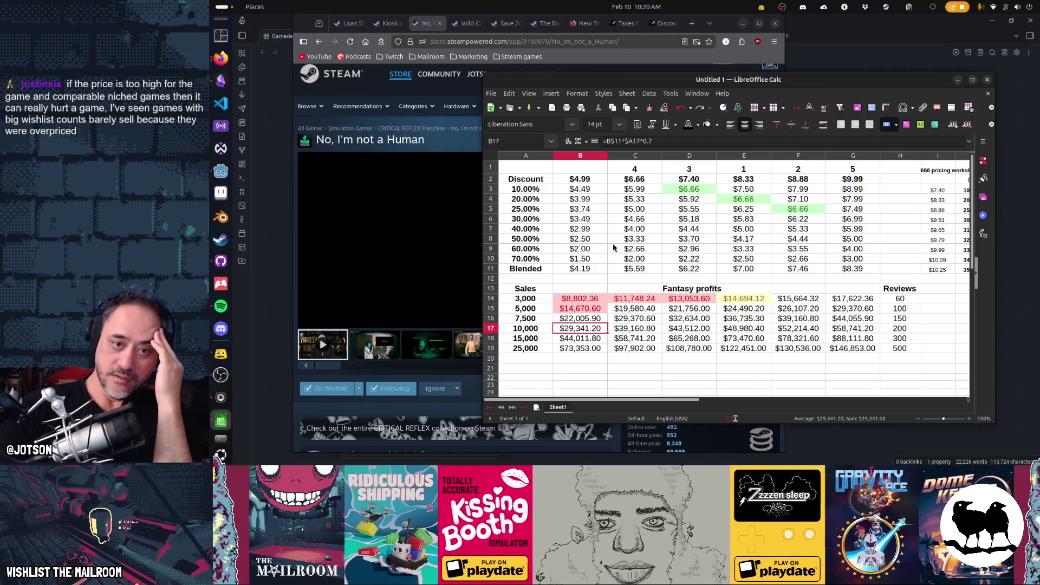
left_click(588, 311)
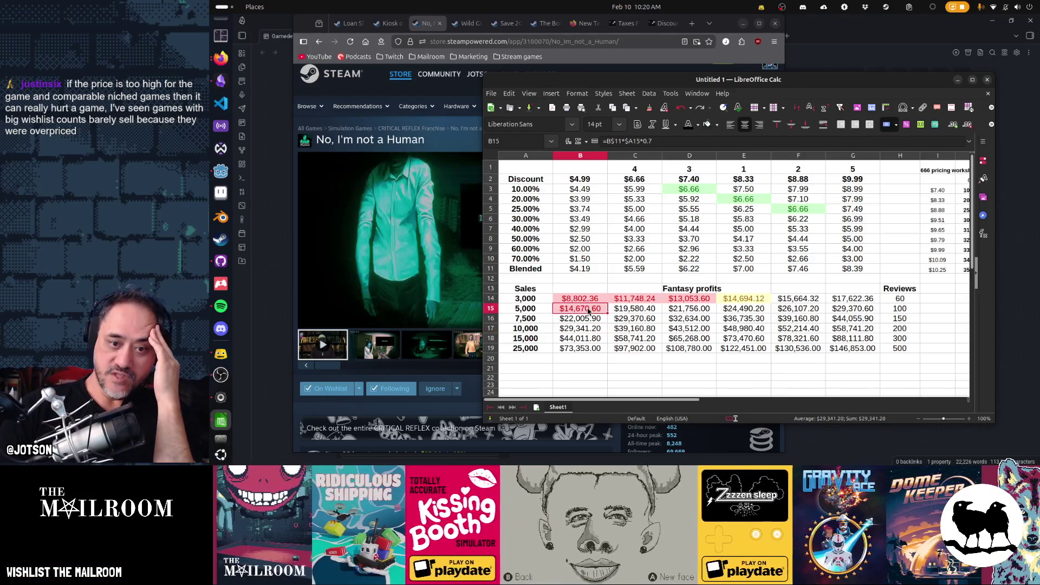
left_click(738, 311)
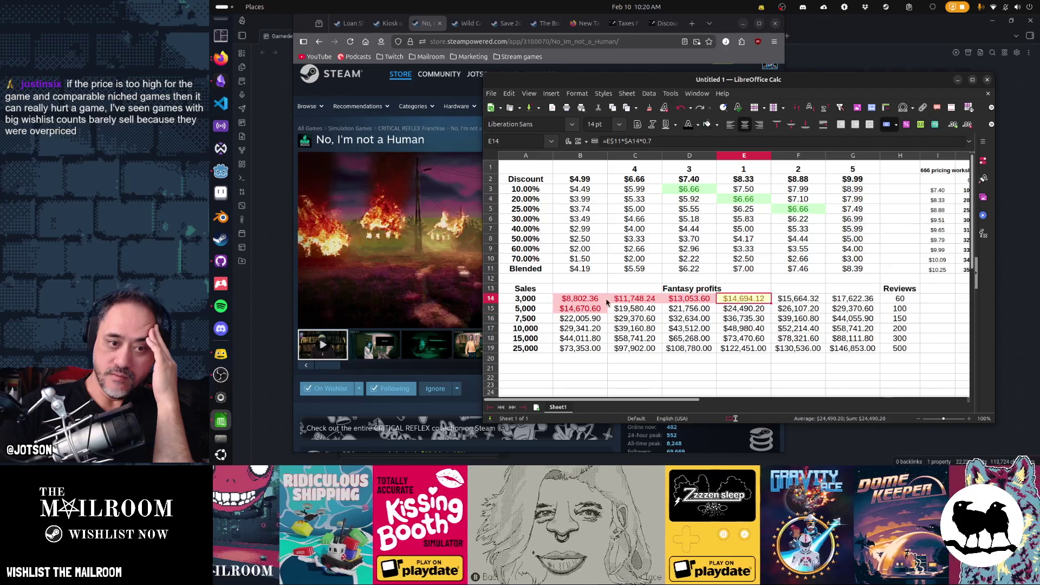
left_click(604, 307)
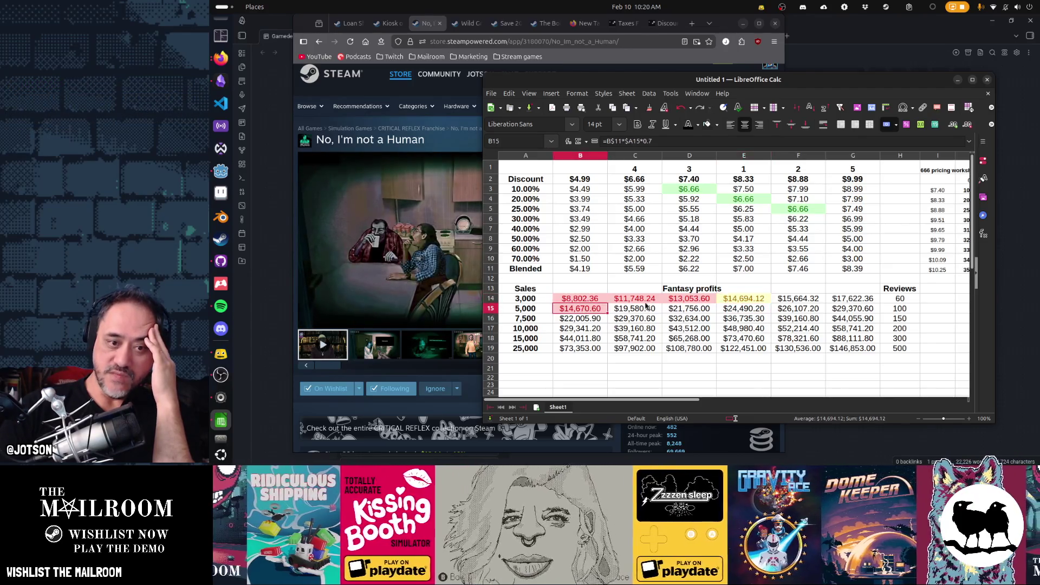
left_click(735, 309)
left_click(583, 310)
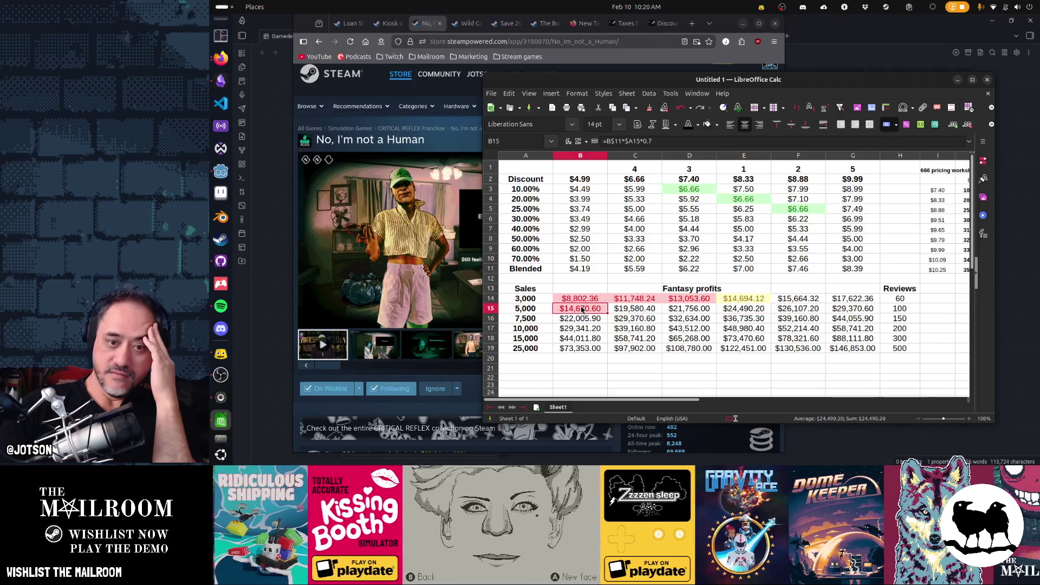
left_click(741, 309)
left_click(596, 311)
left_click(764, 313)
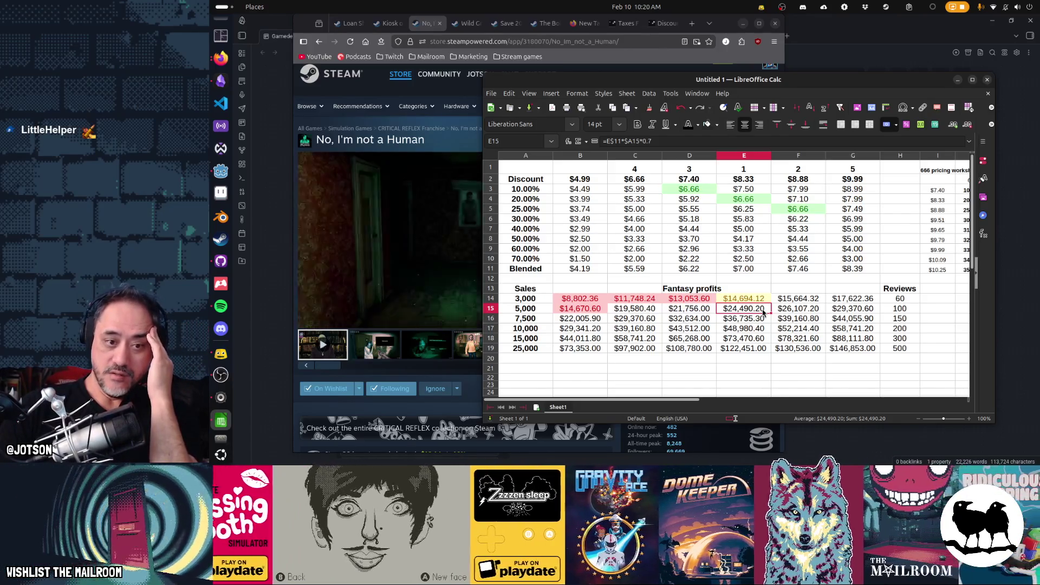
left_click(589, 302)
left_click(583, 328)
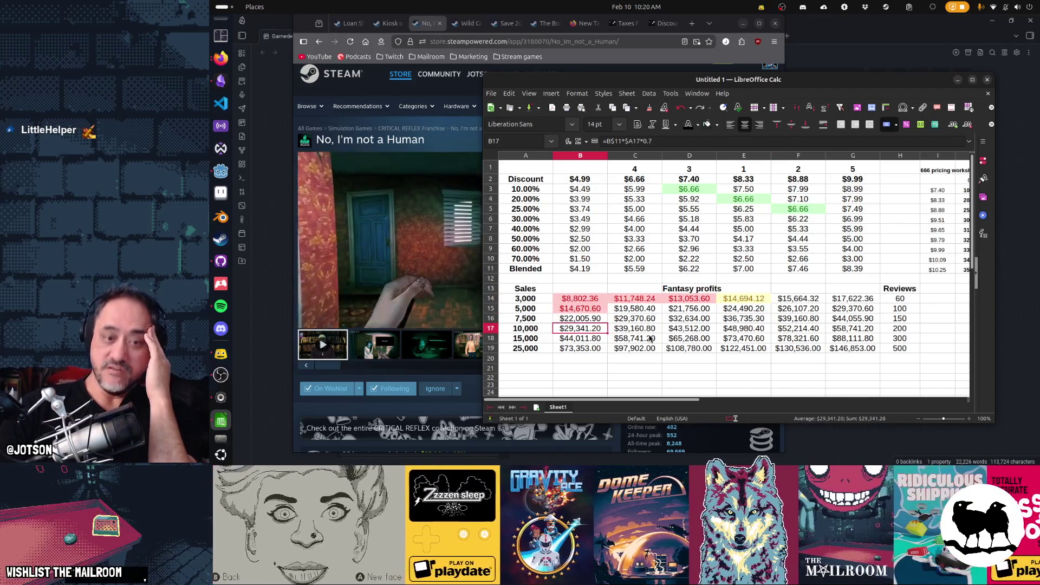
Step: Select profit ranges by price column and by the 7,500 to 25,000 sales rows
mouse_move(580, 299)
left_mouse_down()
mouse_move(583, 342)
mouse_move(577, 319)
mouse_move(836, 322)
left_mouse_up()
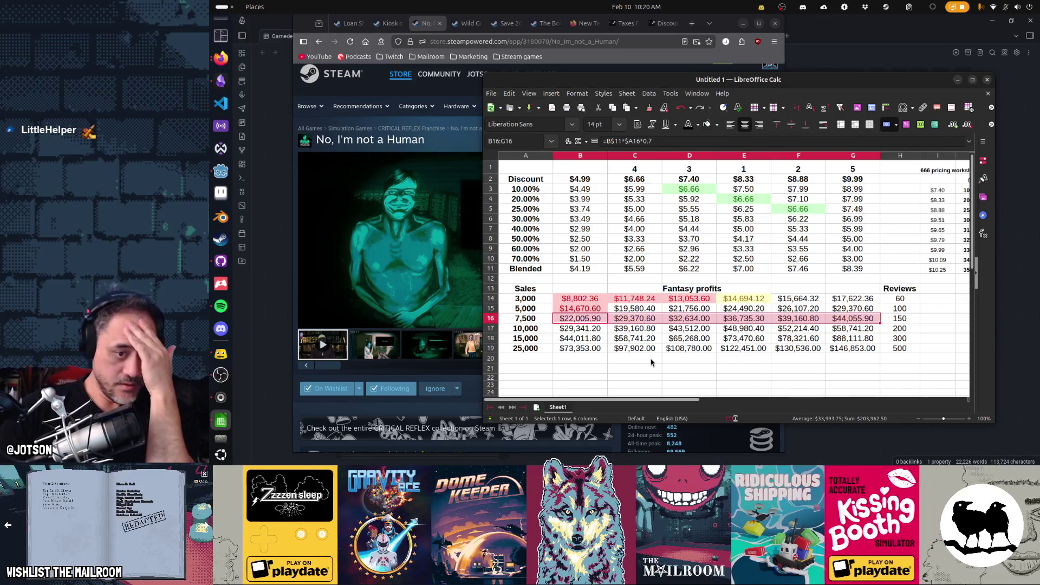
mouse_move(610, 320)
left_mouse_down()
mouse_move(586, 320)
mouse_move(833, 323)
left_mouse_up()
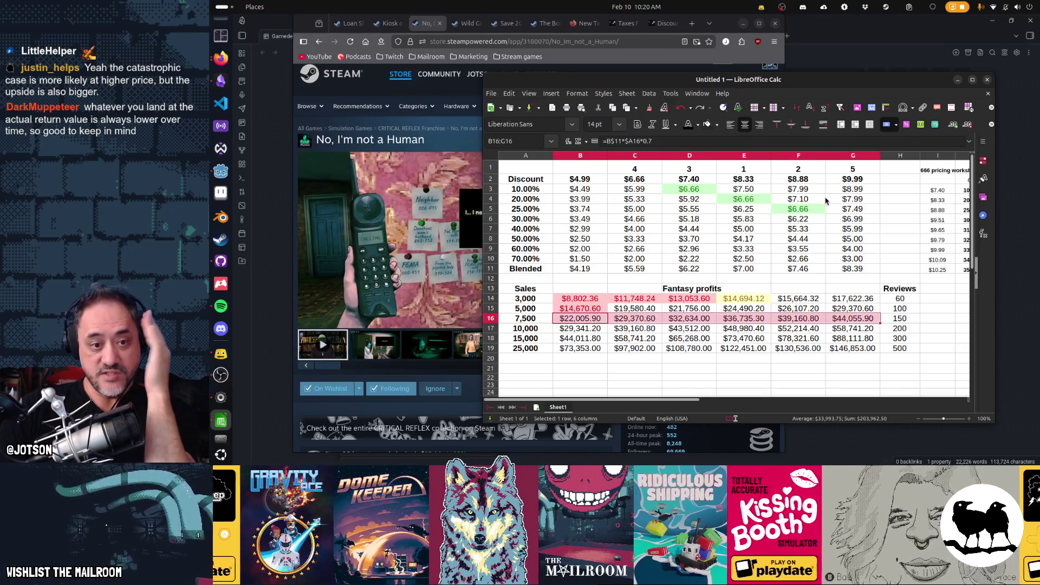
left_click(689, 328)
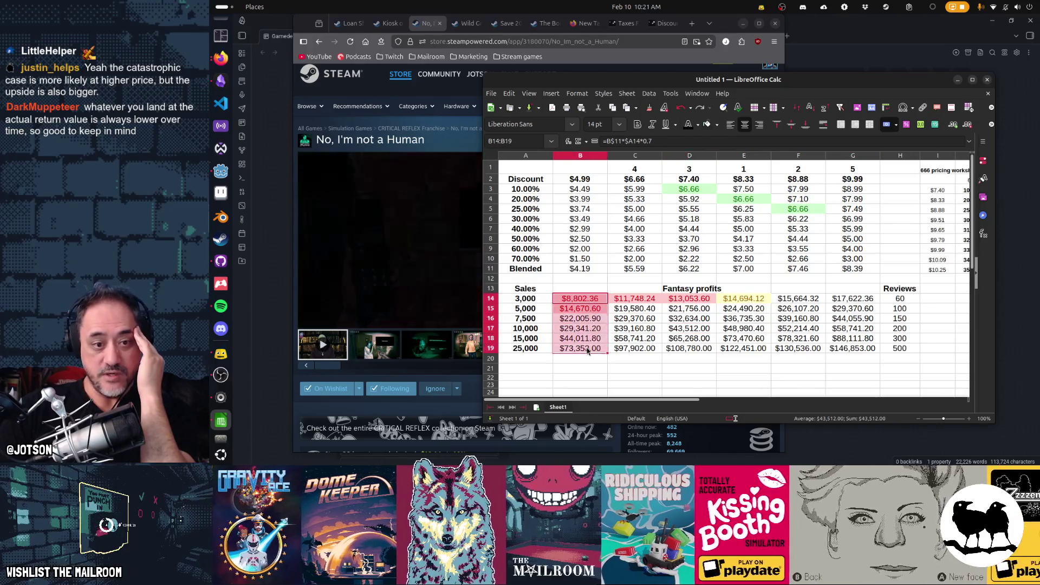
left_click_drag(634, 299, 632, 355)
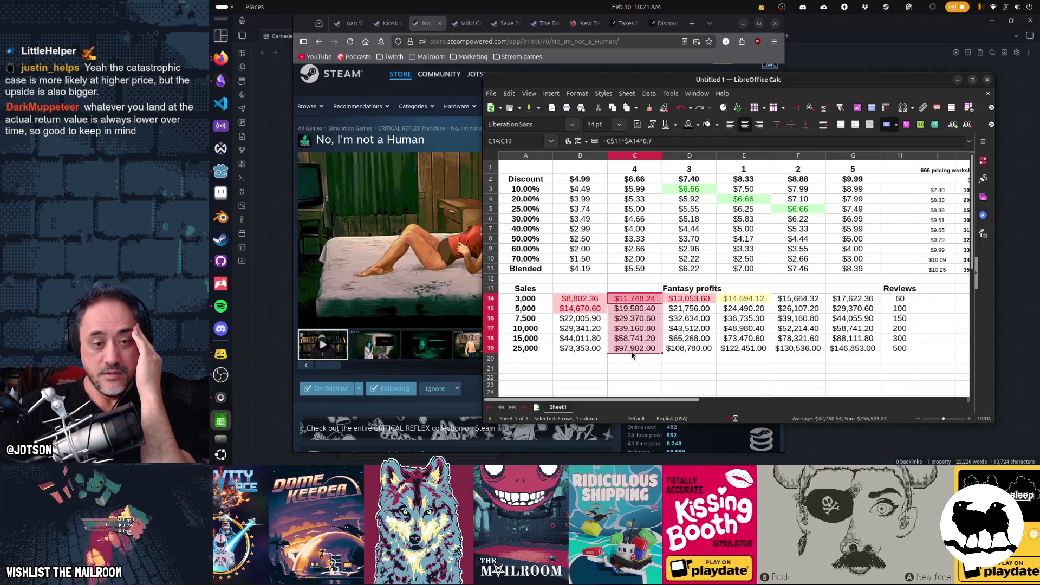
left_click(526, 338)
mouse_move(527, 352)
left_mouse_down()
mouse_move(759, 349)
mouse_move(852, 328)
left_mouse_up()
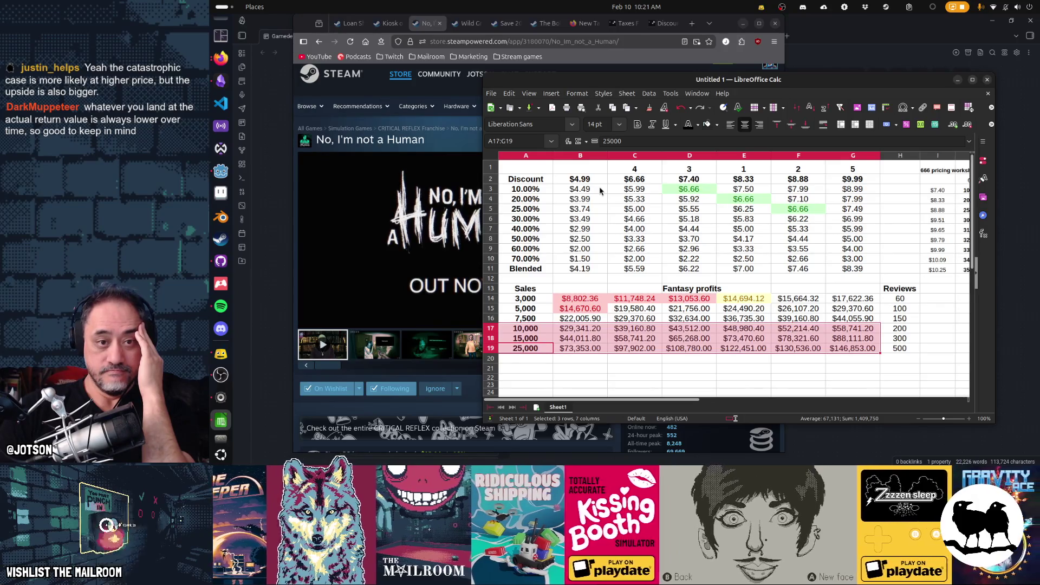
left_click(580, 168)
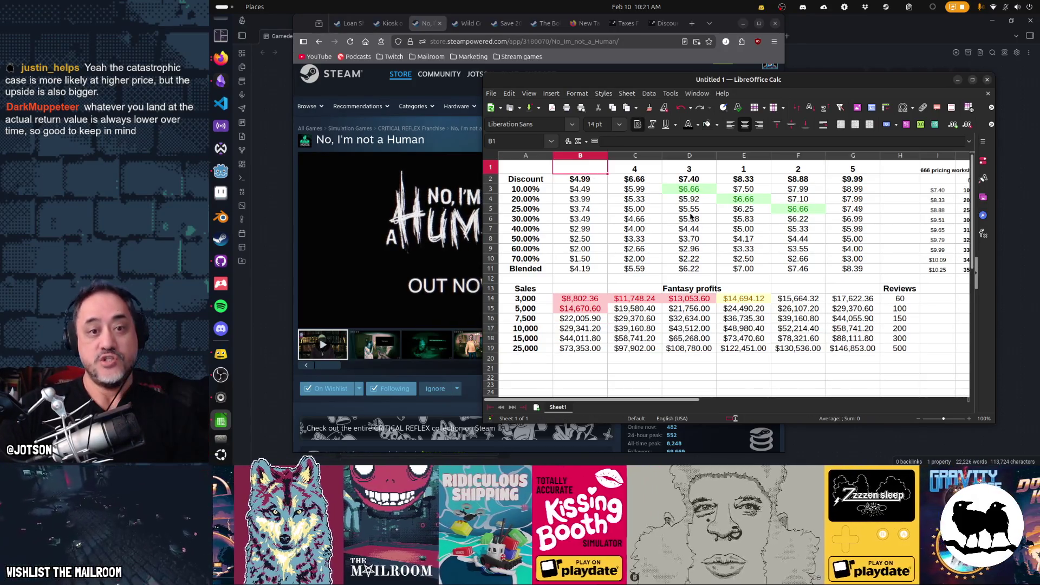
Step: Enter rank 1 above the $4.99 column and strip the 1.2 multiplier from its Blended median
type("1")
key("Tab")
key("Tab")
key("Tab")
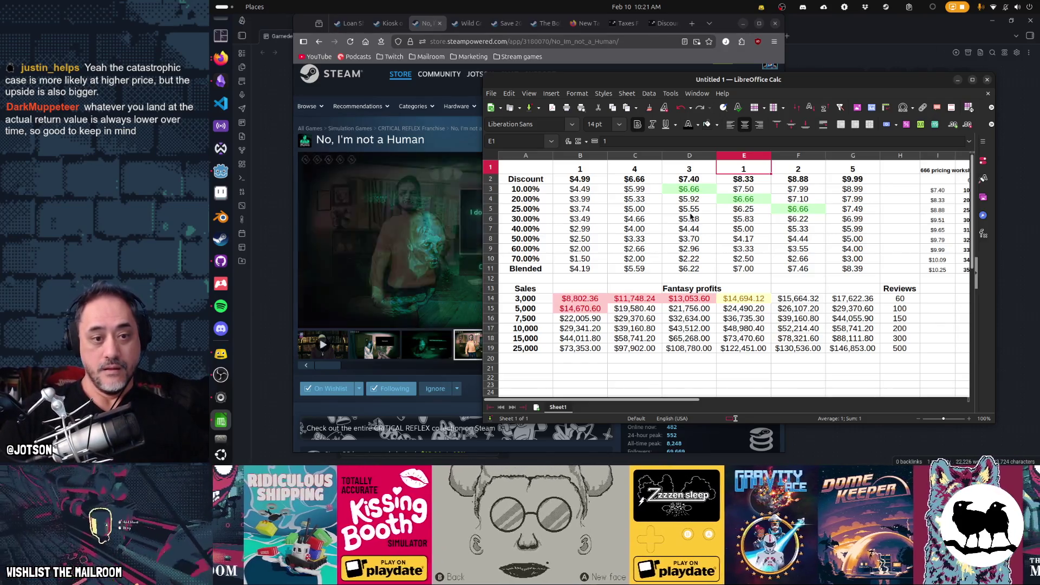
key("Left")
key("Left")
key("Left")
key("Down")
key("Down")
key("Down")
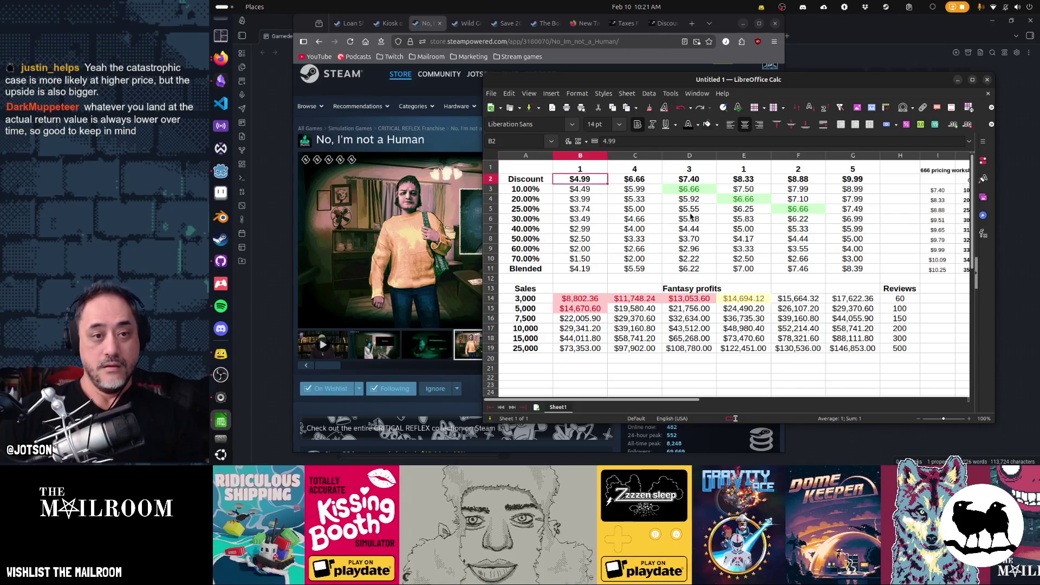
key("Down")
key("Down")
key("Down")
key("F2")
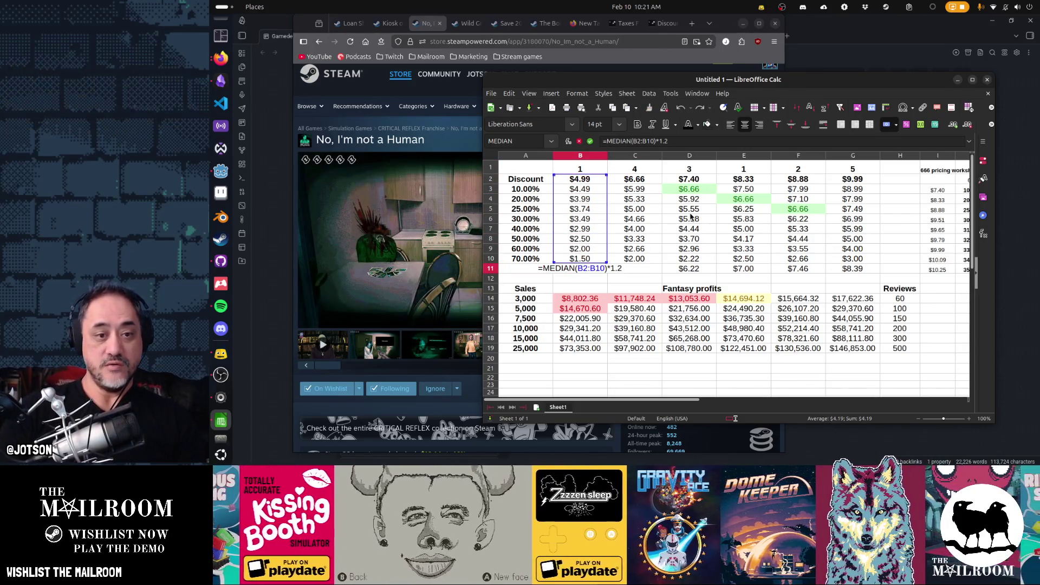
key("BackSpace")
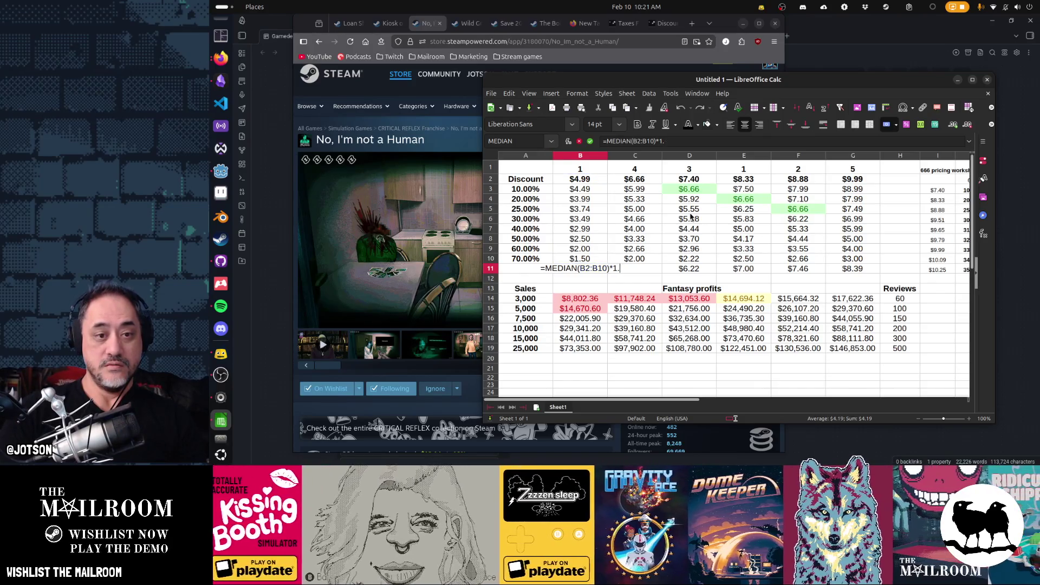
key("Return")
key("Up")
key("ctrl+c")
Step: Copy the plain median formula across the Blended row from C11 through G11
key("Right")
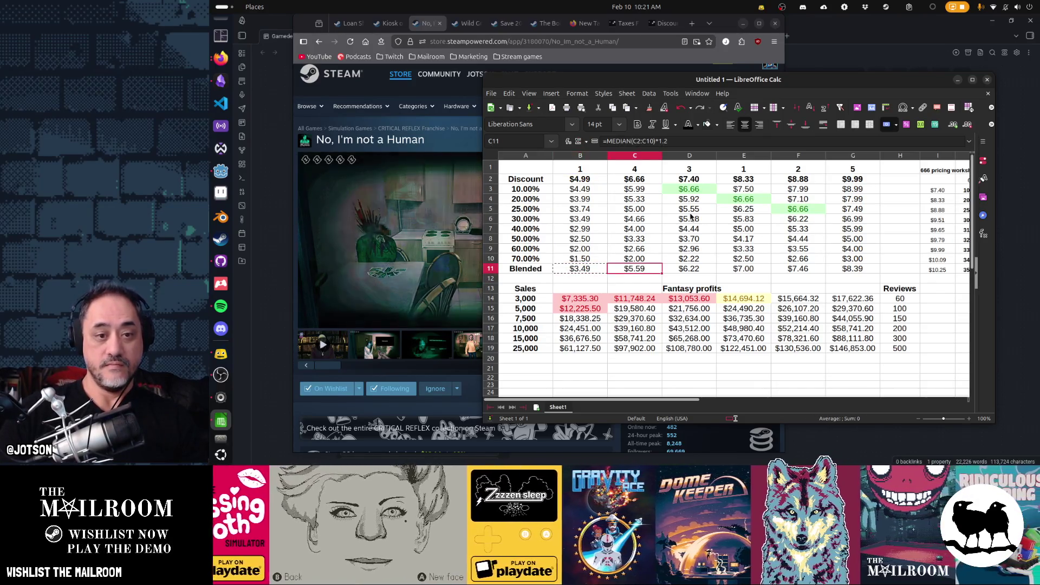
key("ctrl+v")
key("Right")
key("ctrl+v")
key("Right")
key("ctrl+v")
key("Right")
key("ctrl+v")
key("Right")
key("ctrl+v")
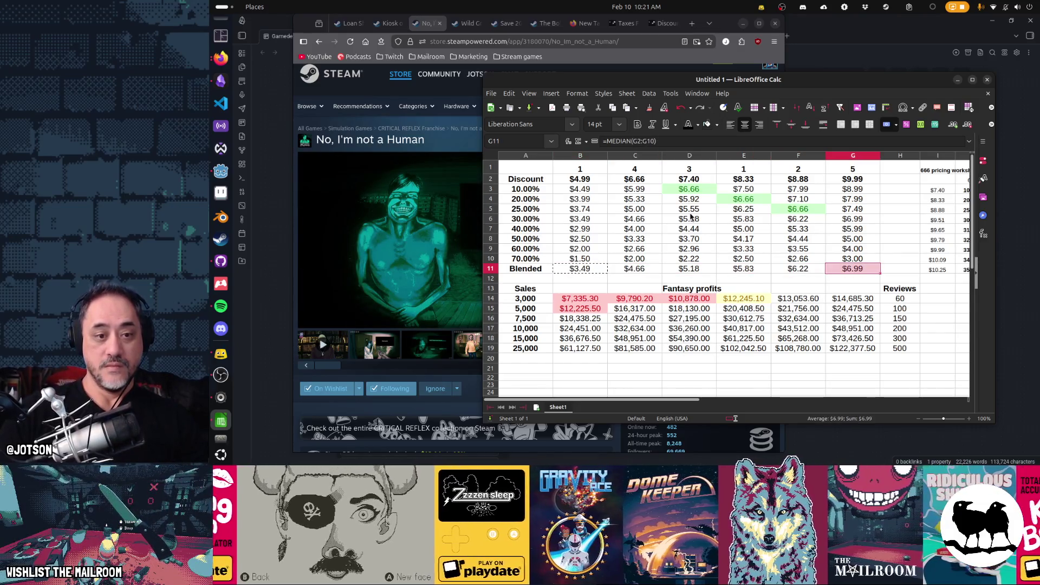
key("Left")
key("Left")
key("Left")
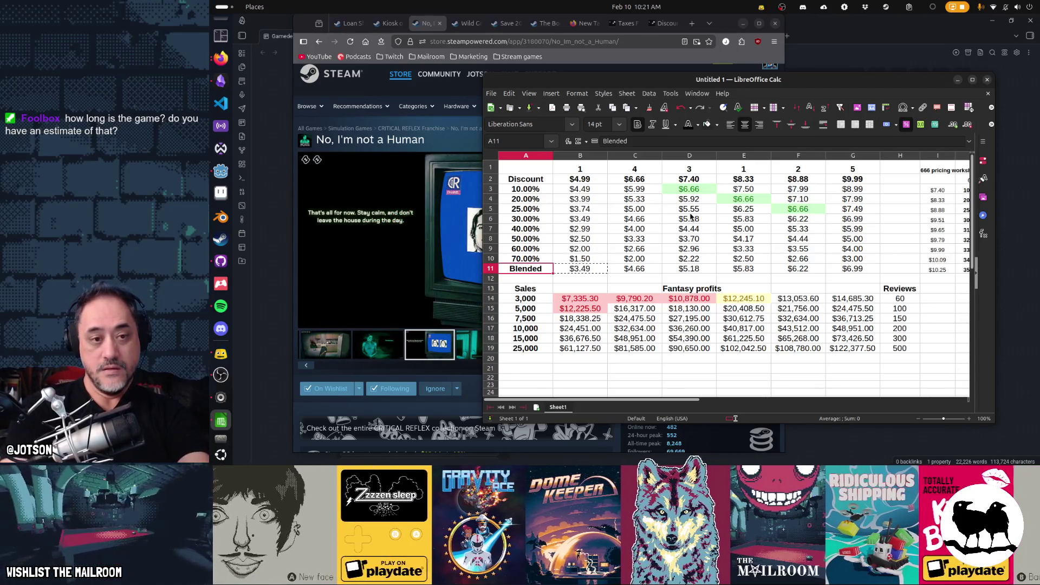
key("Right")
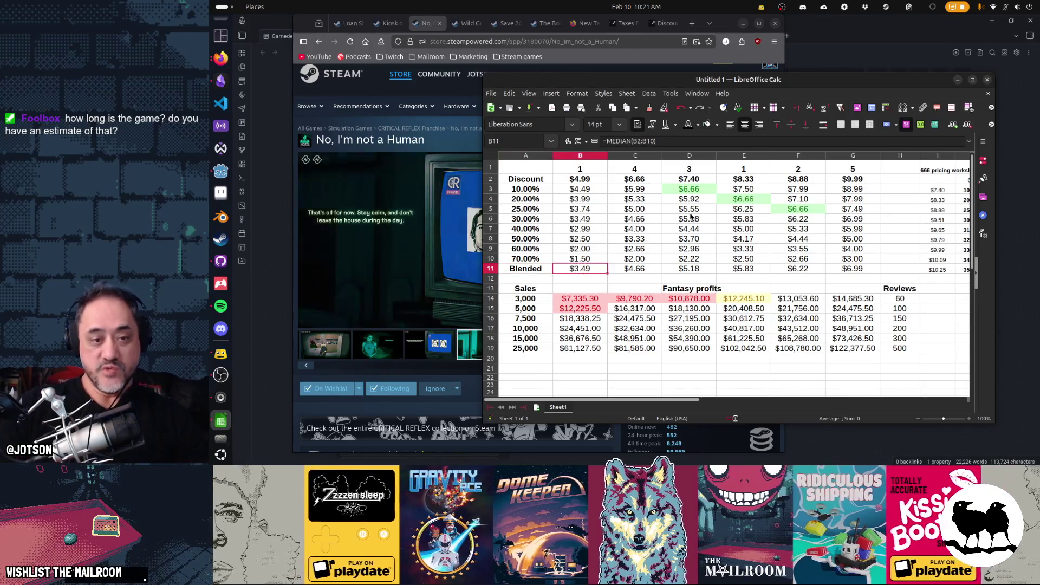
Step: Copy the Blended median cell and select the Fantasy profits table B14:G19
key("ctrl+c")
key("Down")
key("Down")
key("Down")
key("shift+Down")
key("shift+Down")
key("shift+Down")
key("shift+Right")
key("shift+Right")
key("shift+Right")
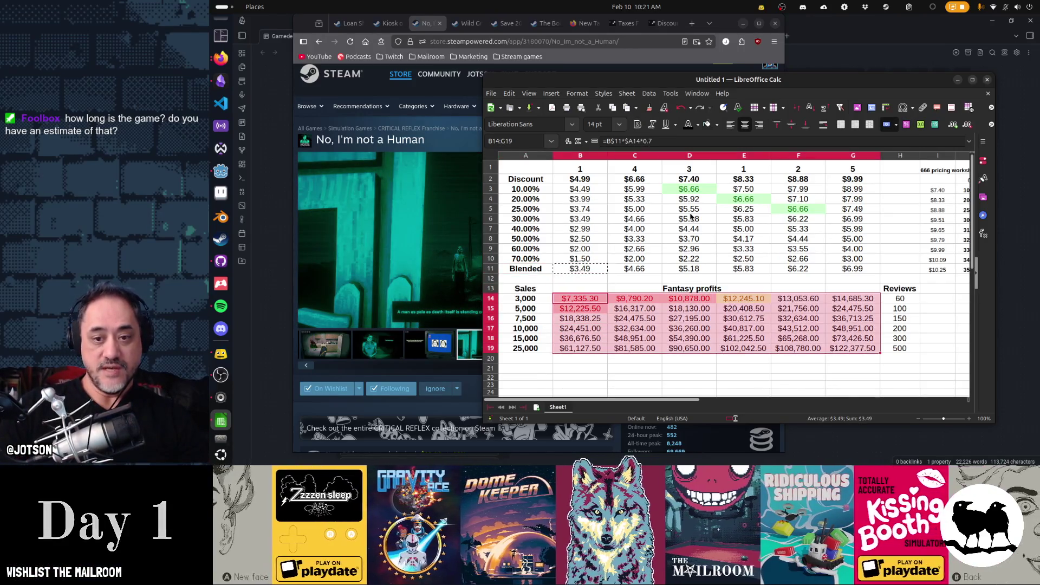
Step: Review the discounted prices in column B, then start the A13 heading with '1st'
key("Up")
key("Up")
key("Up")
key("shift+Up")
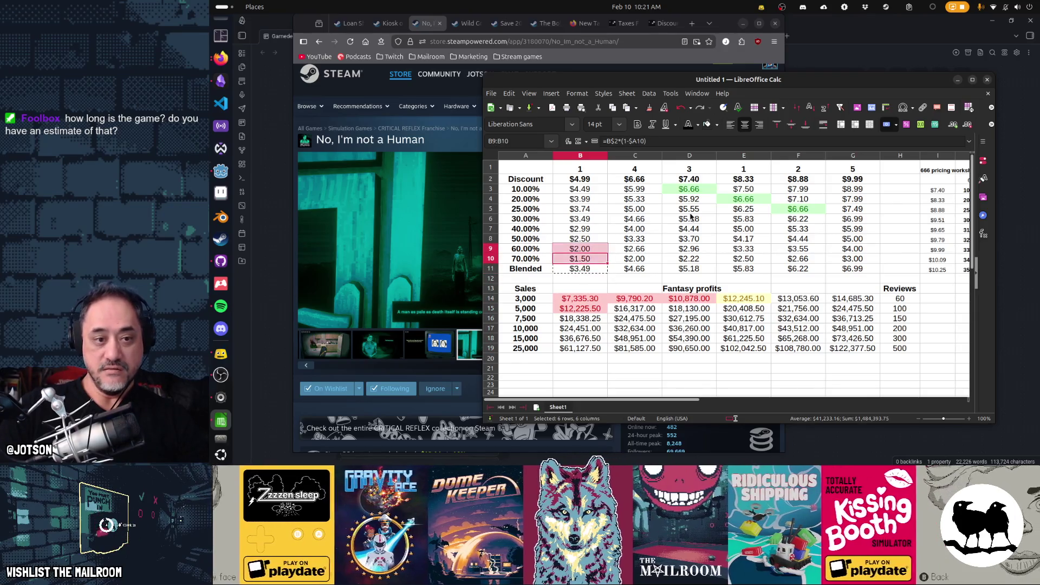
key("shift+Up")
key("shift+Up")
key("shift+Up")
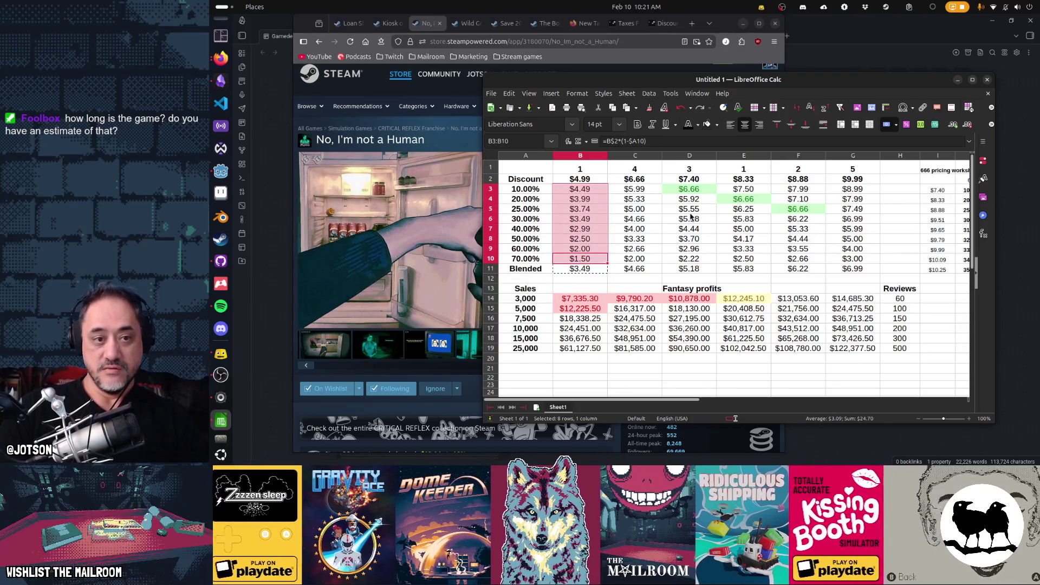
key("Up")
key("Up")
key("Up")
key("Down")
key("Down")
key("Down")
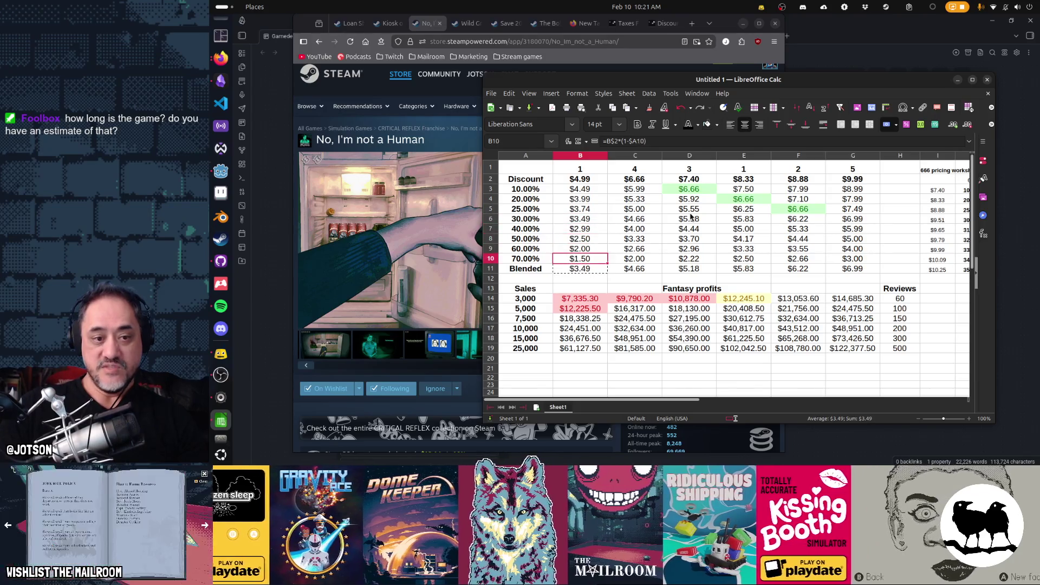
key("Left")
type("1st")
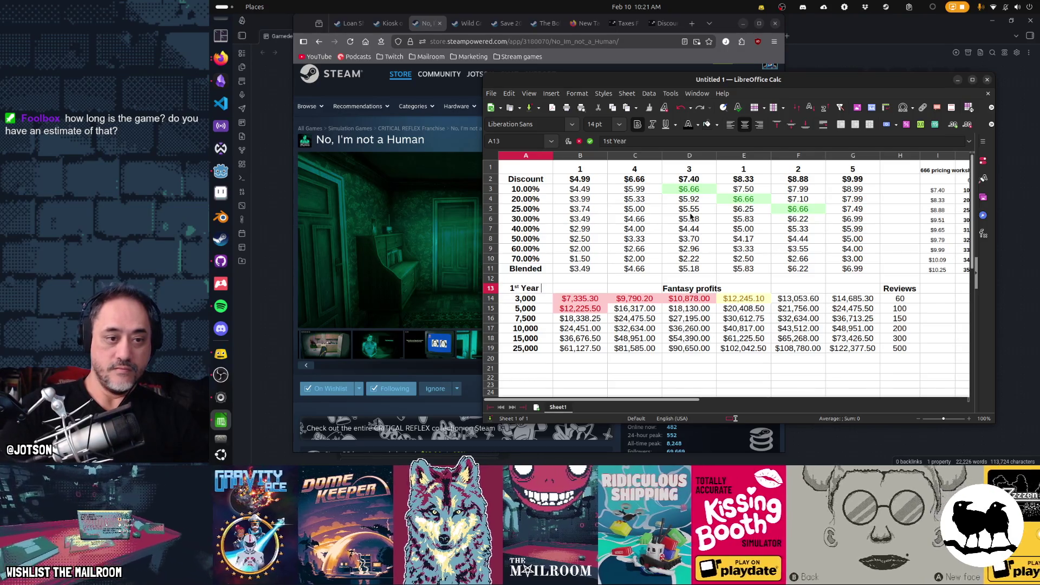
type("sales")
Step: Finish the '1st Year sales' heading in A13 and widen column A to fit
key("Return")
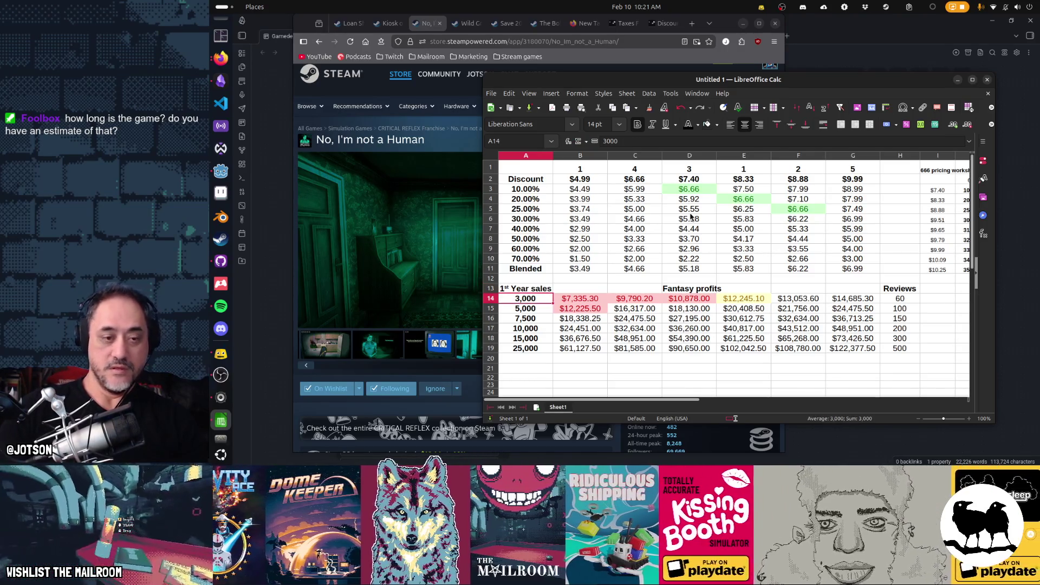
left_click_drag(553, 155, 558, 159)
left_click(596, 269)
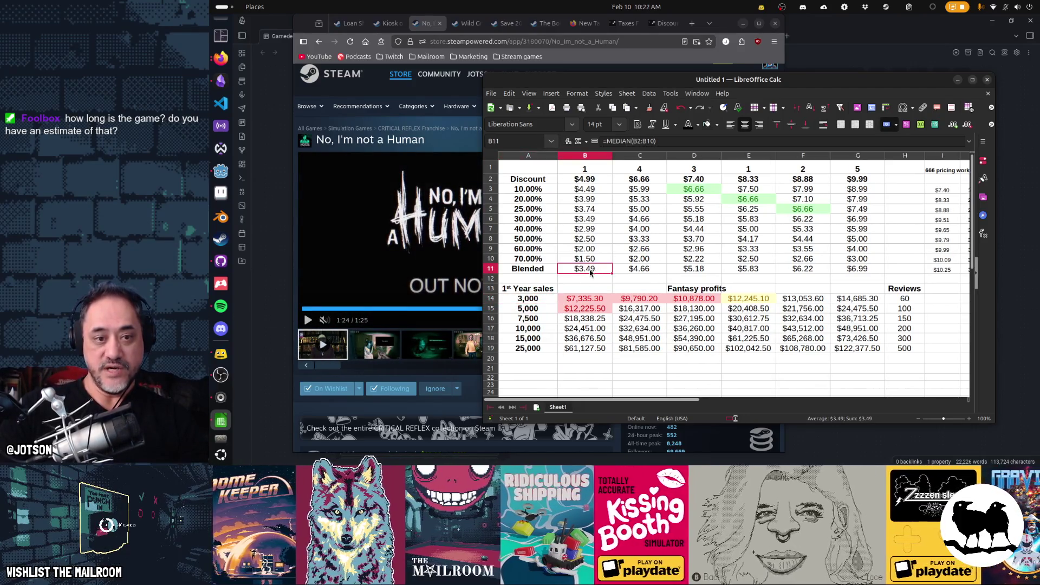
Step: Review the discount percentages, discounted price formulas and Blended prices from $3.49 to $6.99
left_click_drag(532, 260, 538, 200)
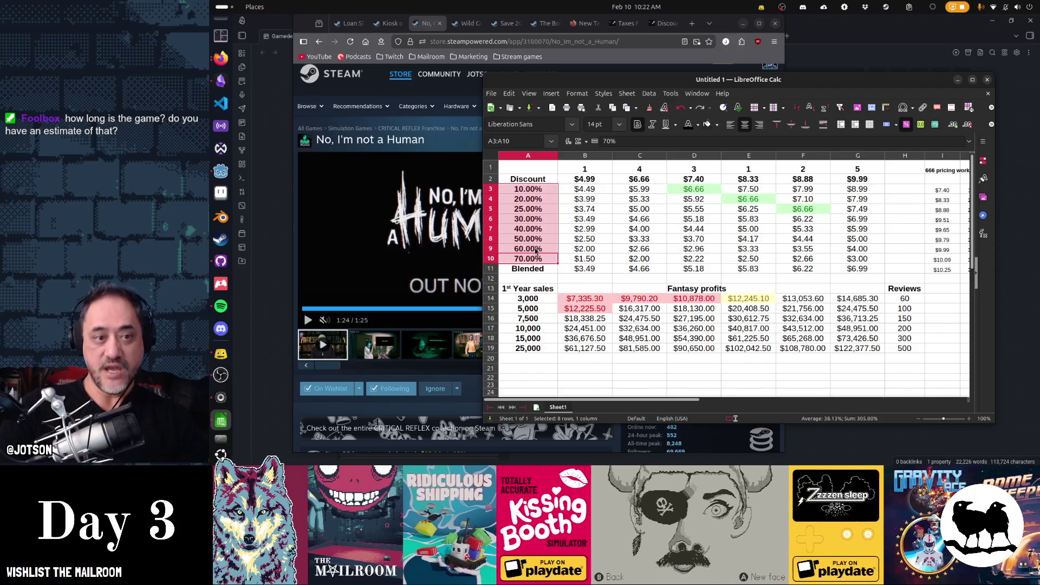
left_click(588, 221)
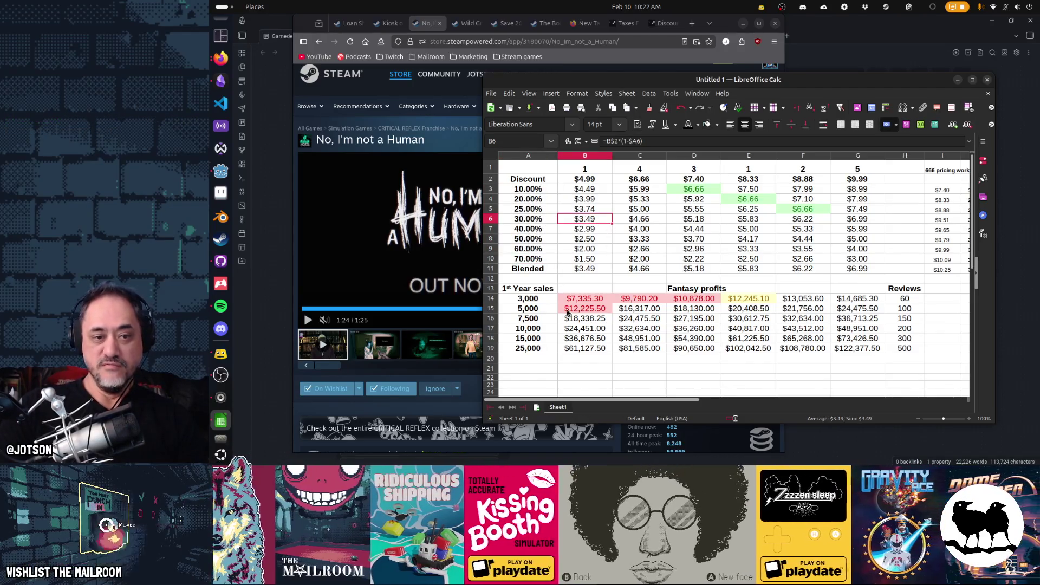
left_click(588, 270)
key("Right")
key("Right")
key("Right")
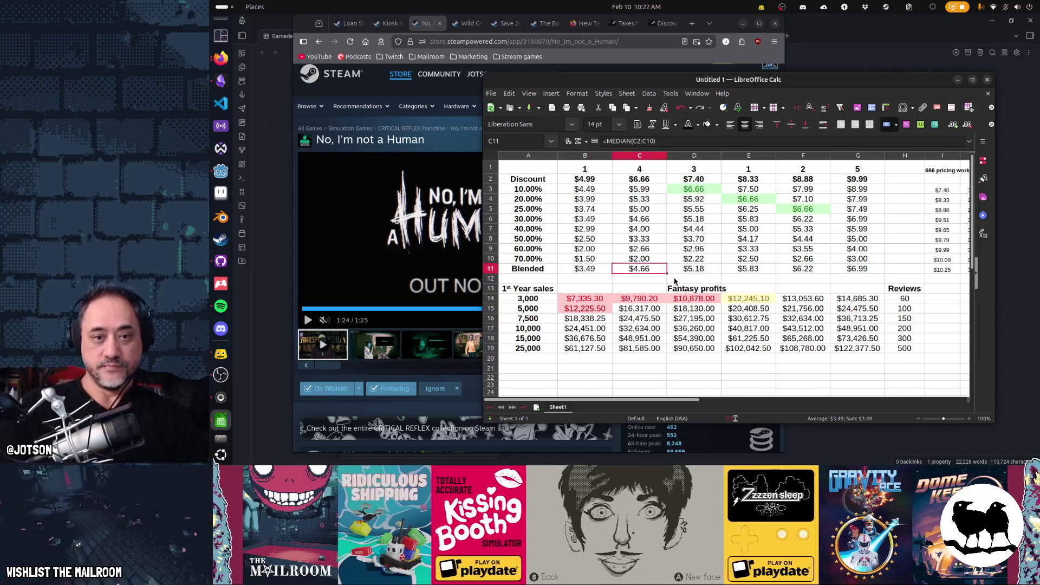
key("Left")
key("Left")
key("Left")
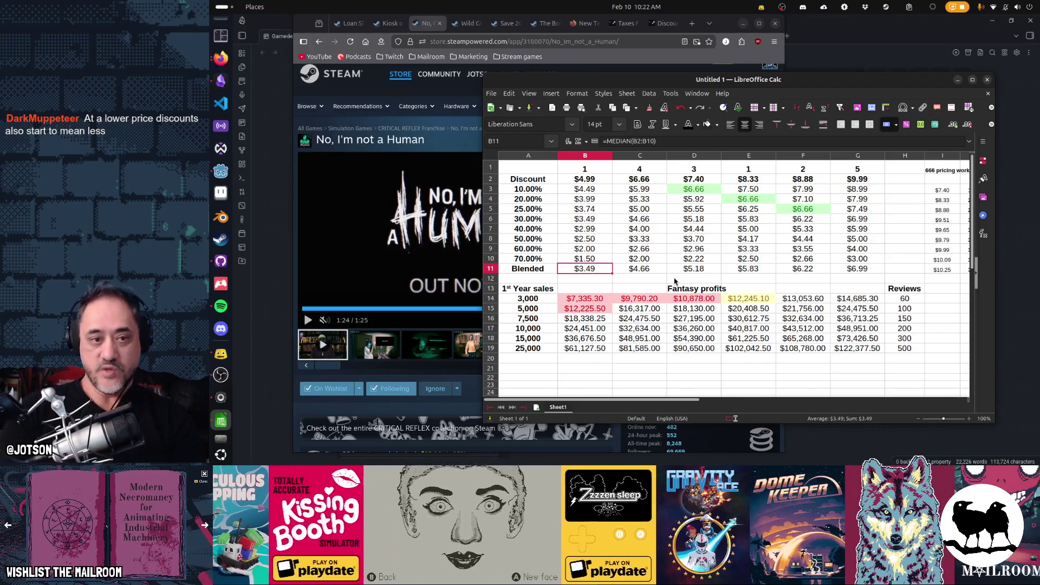
key("Up")
key("Up")
key("Up")
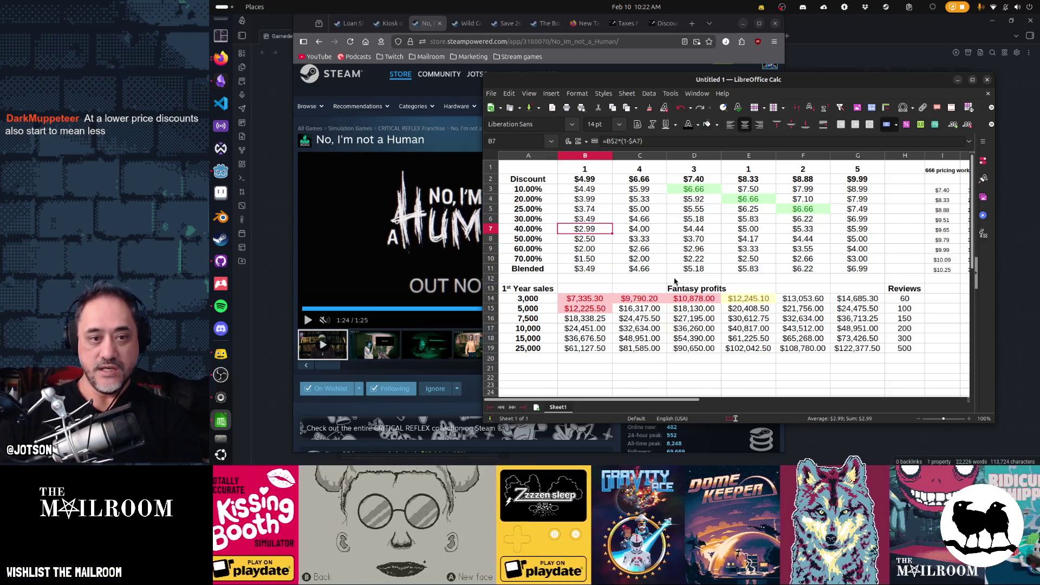
Step: Set a $2.99 floor price in B8, B9 and B10 for the deepest discounts
key("Down")
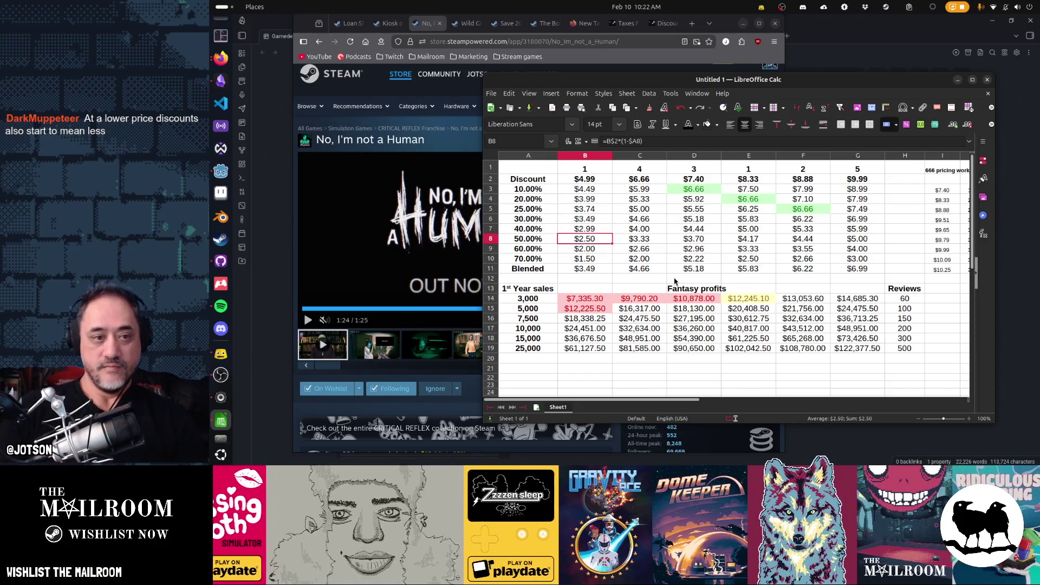
type("2.99")
key("Return")
type("2.99")
key("Return")
type("2.99")
key("Return")
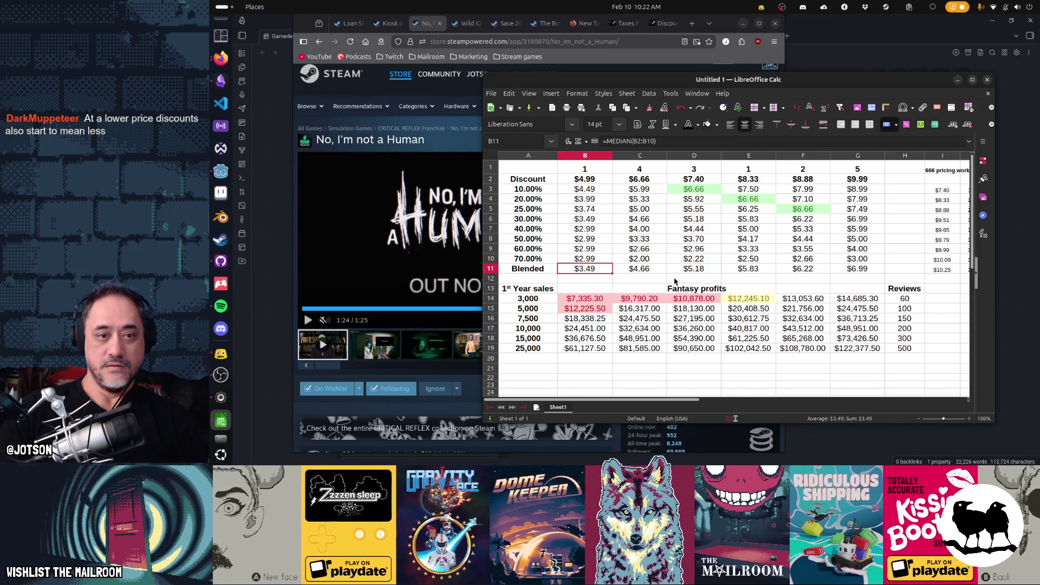
Step: Try =AVERAGE(B2:B10) as the $4.99 column's Blended price in B11
key("Up")
key("Up")
key("Up")
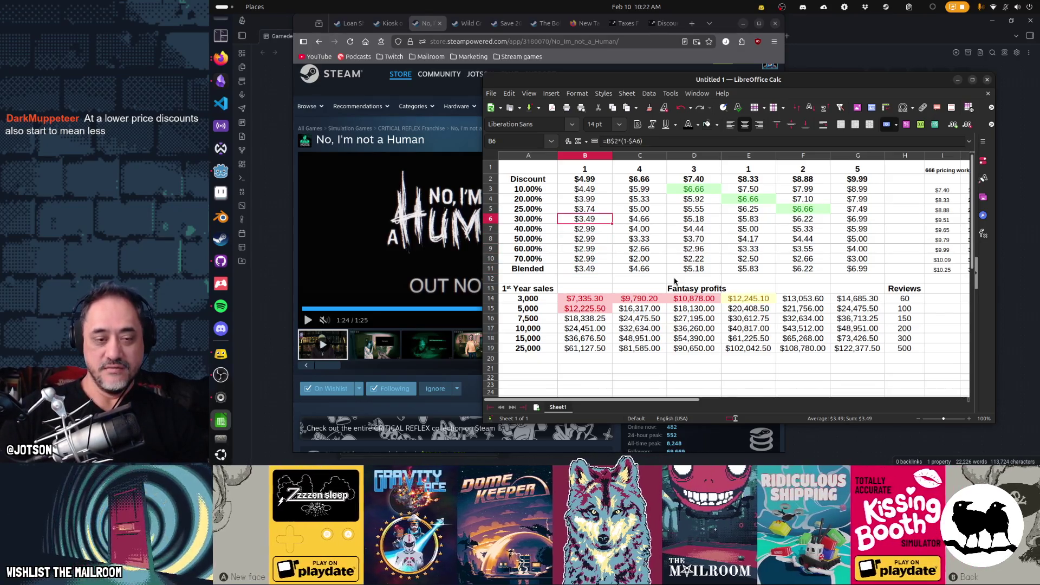
key("Down")
key("Down")
key("Down")
type("=A")
key("Return")
key("Up")
key("shift+Up")
key("shift+Up")
key("shift+Up")
key("shift+Up")
key("shift+Up")
key("shift+Up")
key("Return")
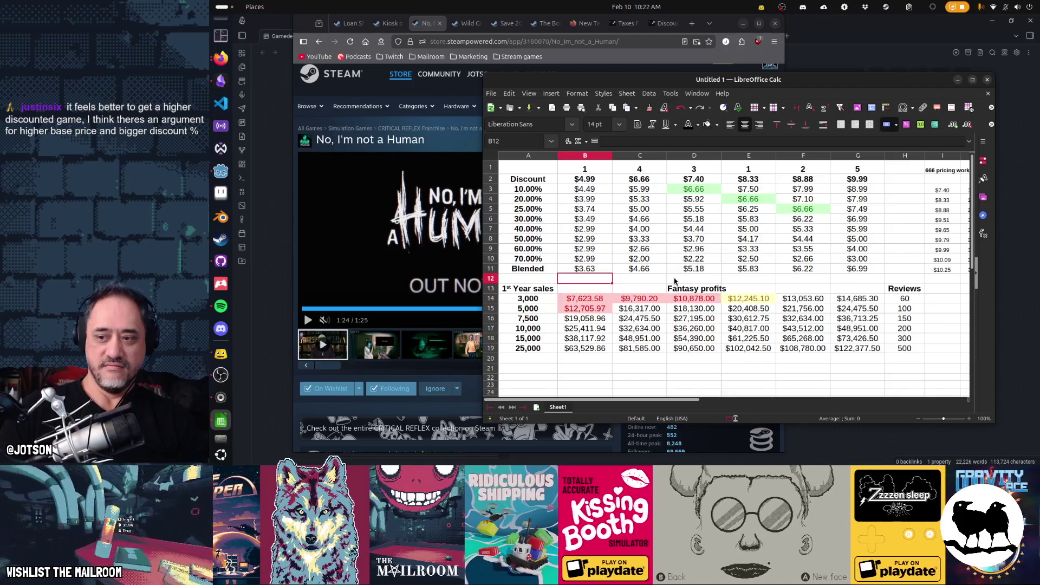
Step: Change the B11 Blended formula back to =MEDIAN(B2:B10)
key("Up")
key("F2")
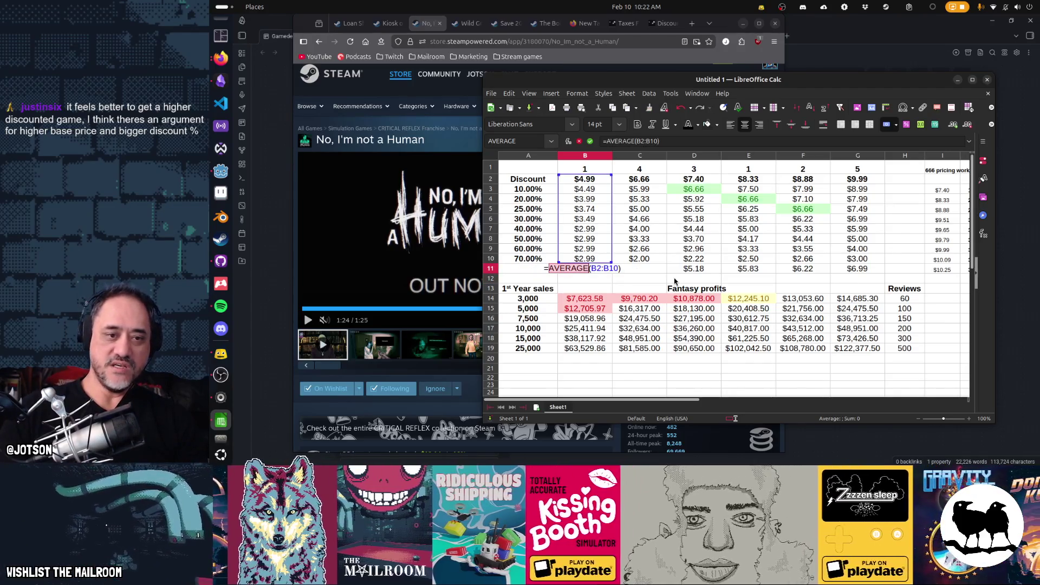
type("MEDIAN")
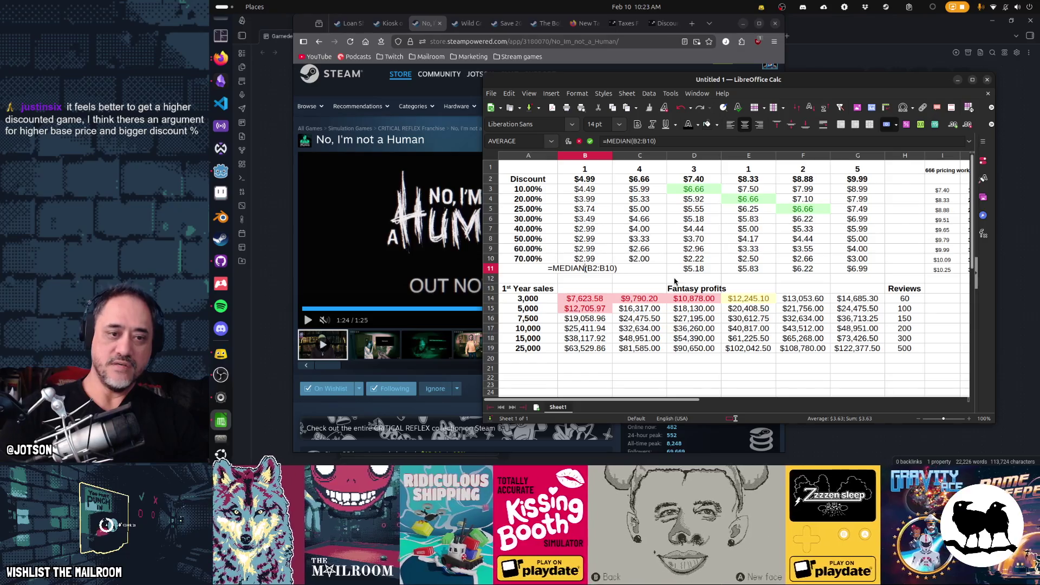
key("Return")
key("Up")
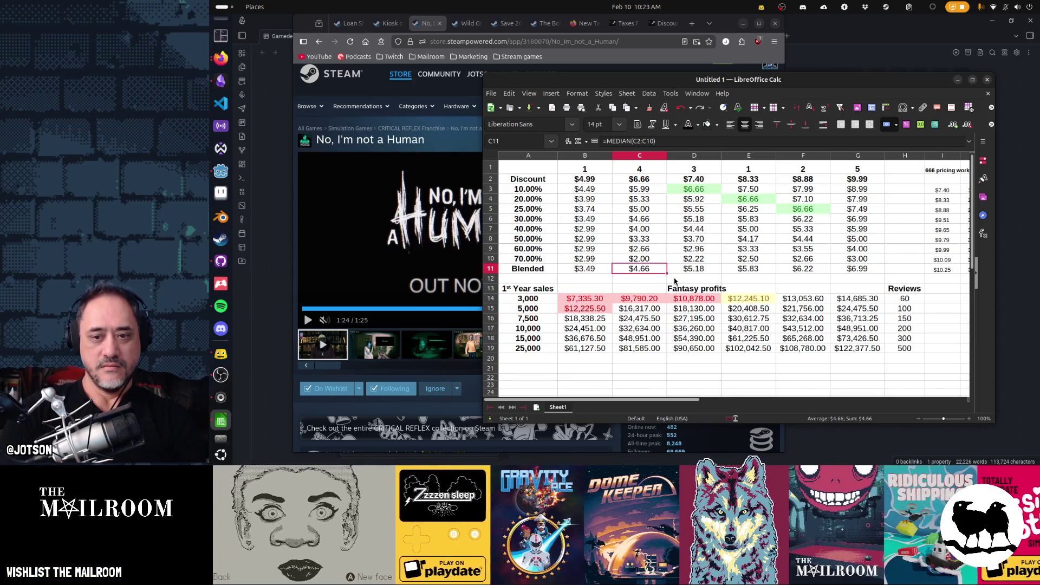
key("Down")
key("Down")
key("Down")
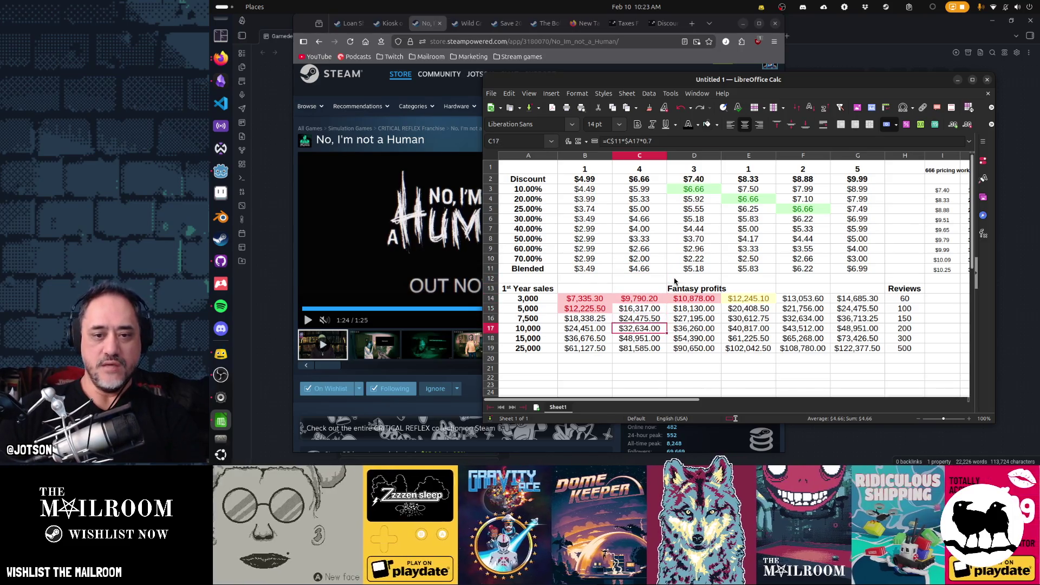
key("Right")
key("Right")
key("Right")
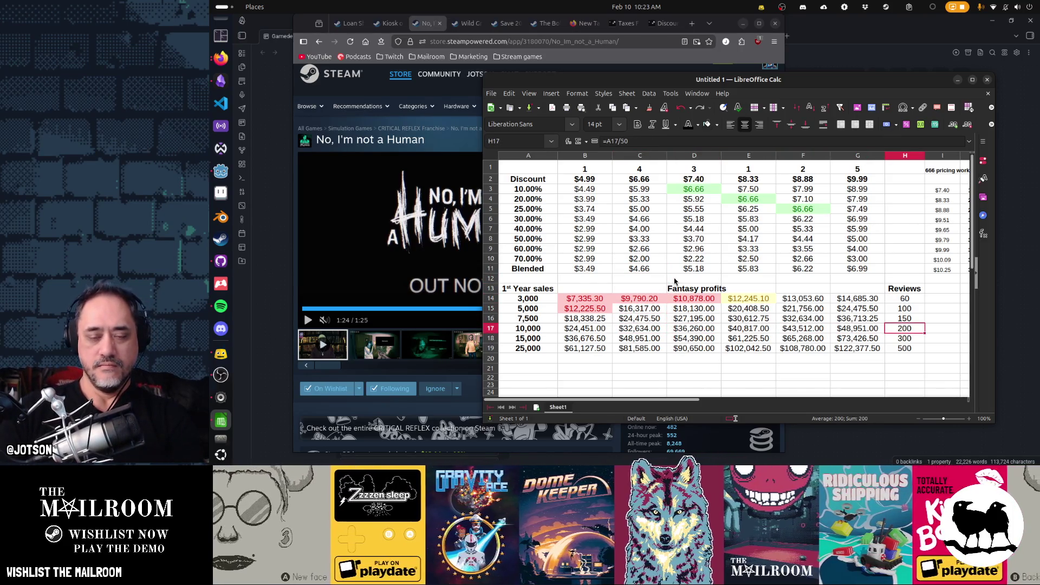
key("Left")
key("Left")
key("Left")
key("Right")
key("Right")
key("Right")
key("Left")
key("Left")
key("Left")
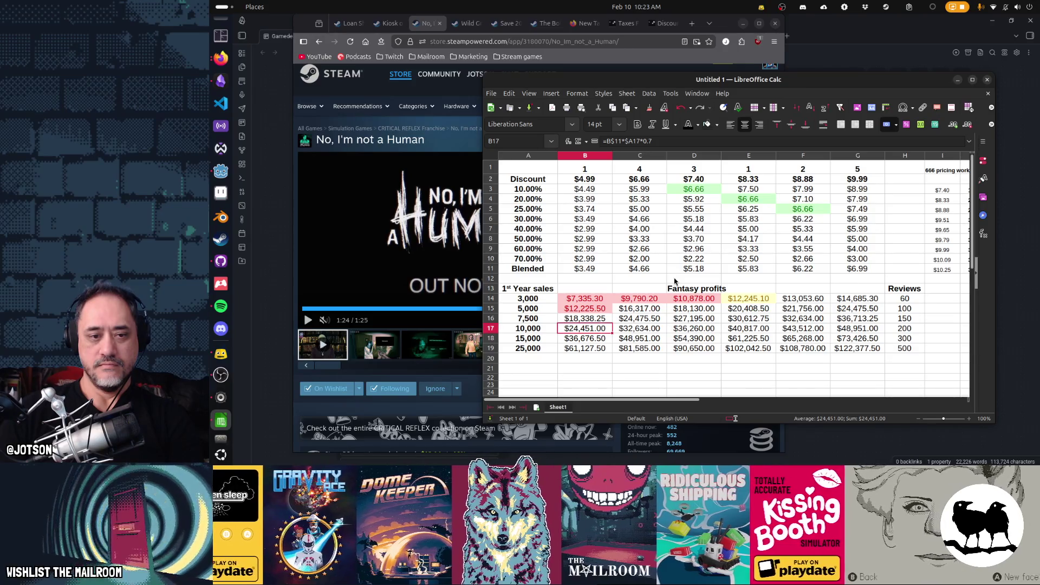
key("shift+Up")
key("shift+Up")
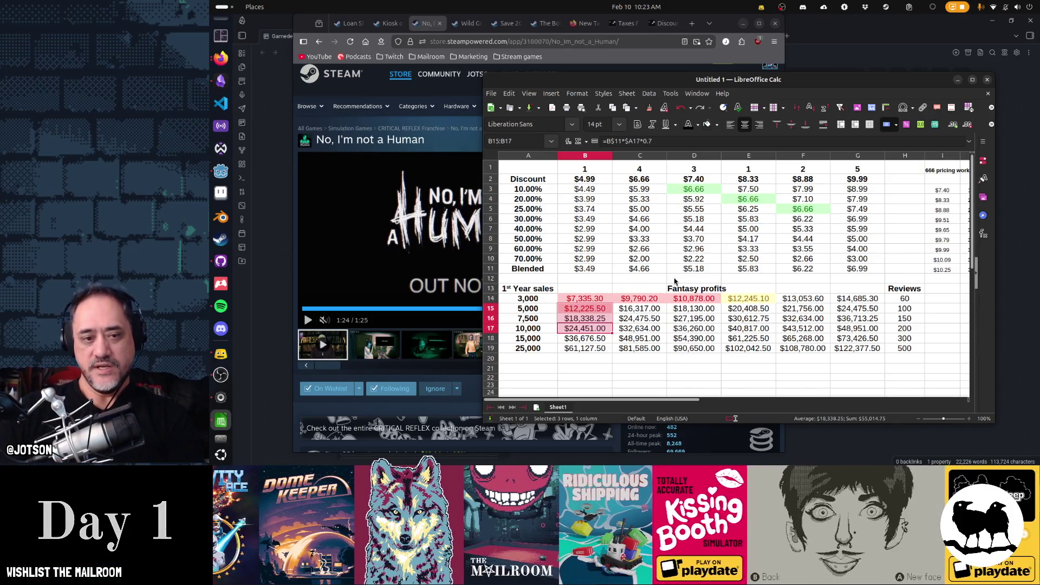
key("Up")
key("Up")
key("Up")
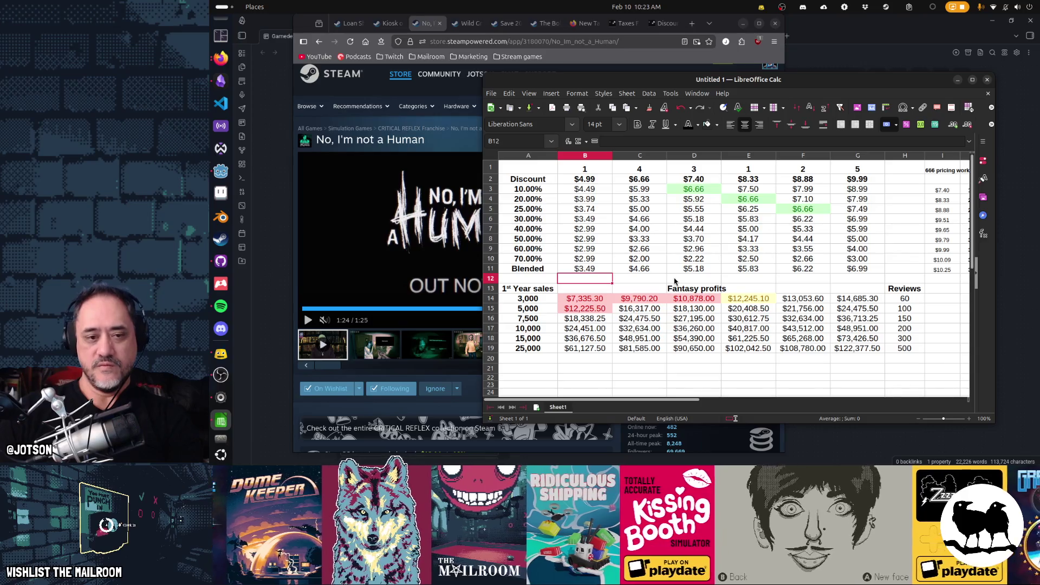
key("Down")
key("Down")
key("Down")
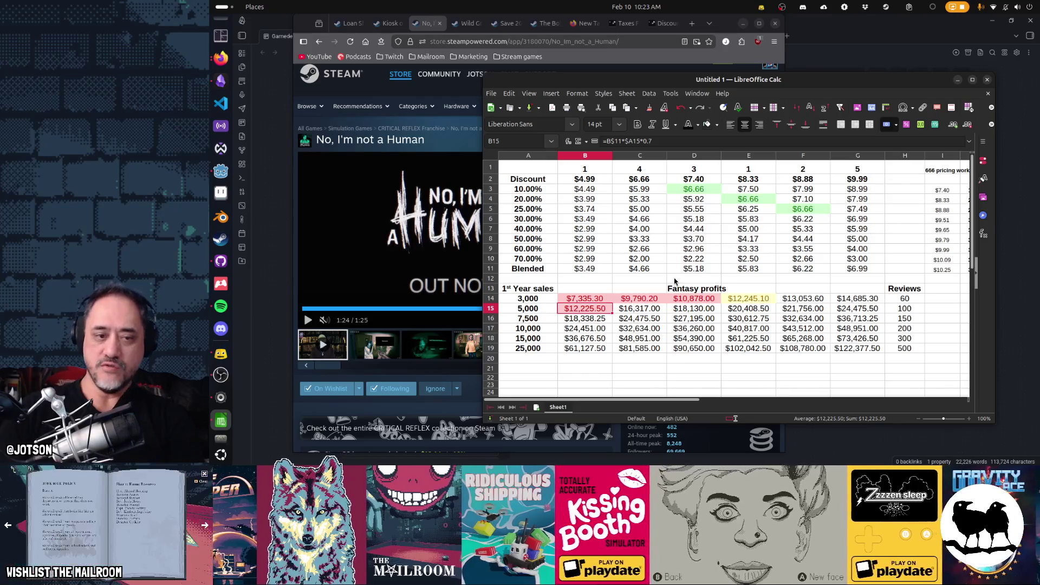
key("shift+Left")
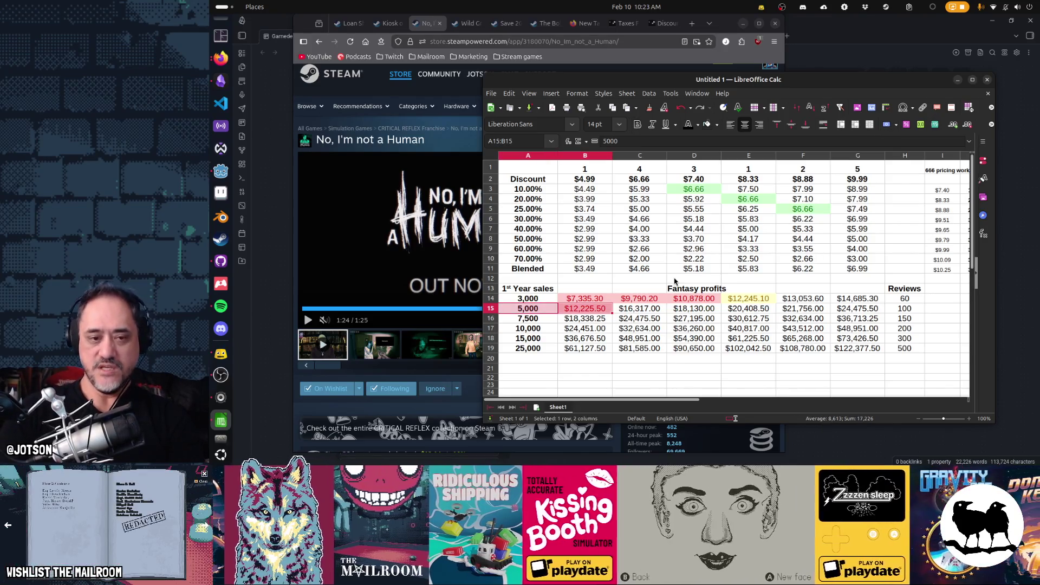
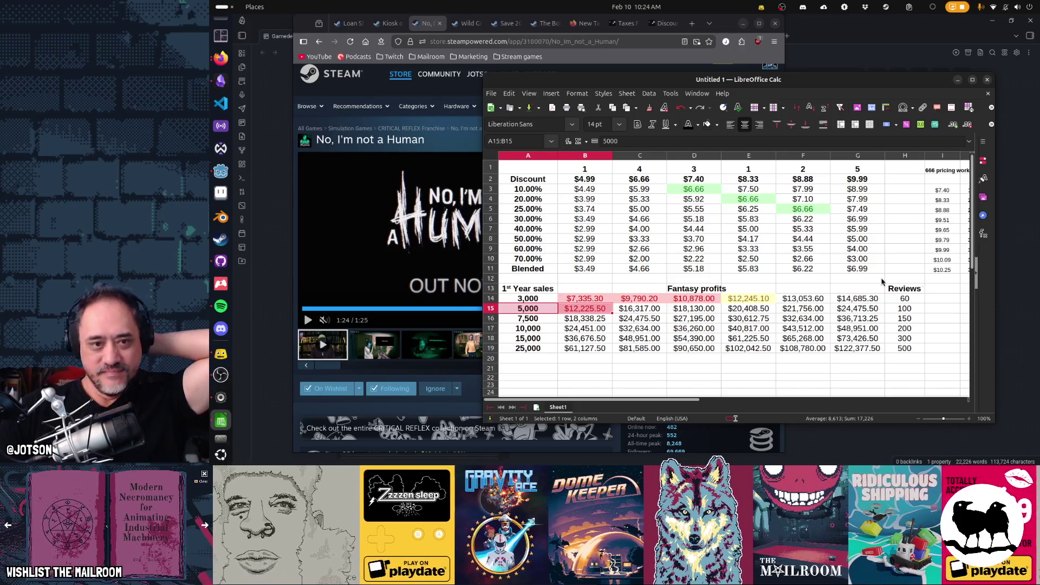
Step: Review the base price and the 10% and 20% discount price formulas
left_click(587, 181)
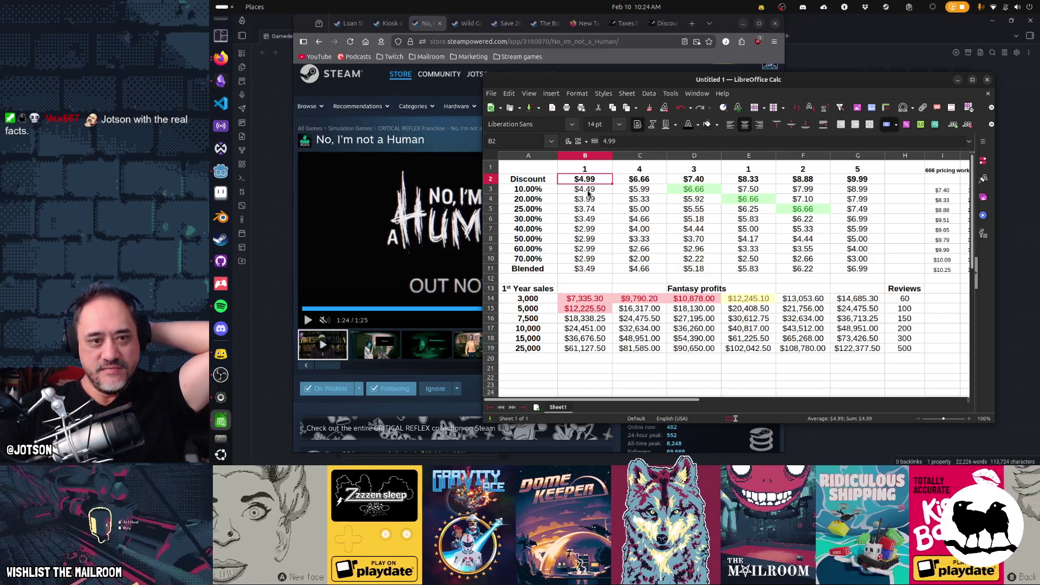
left_click(586, 189)
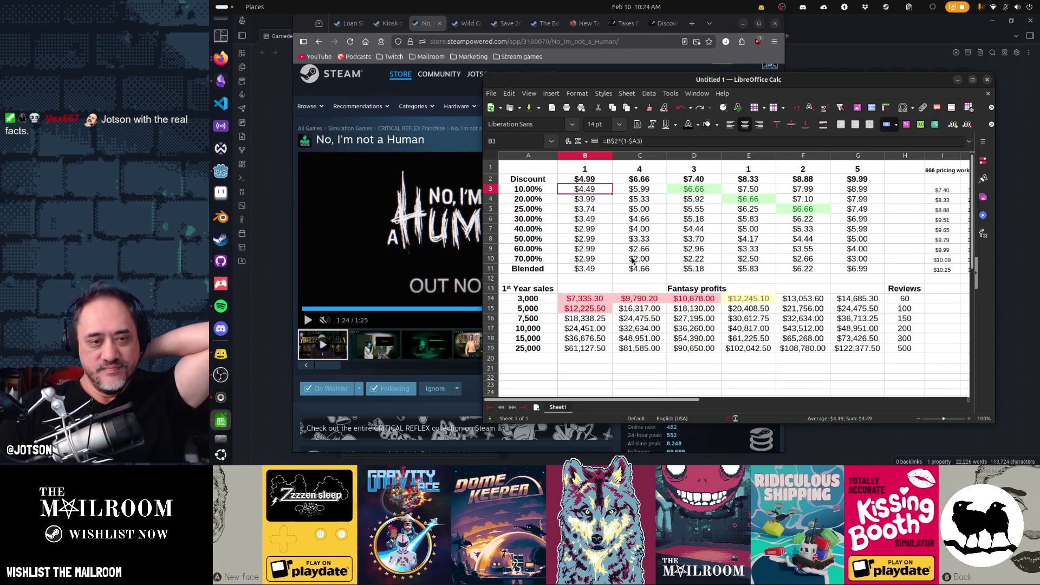
key("Down")
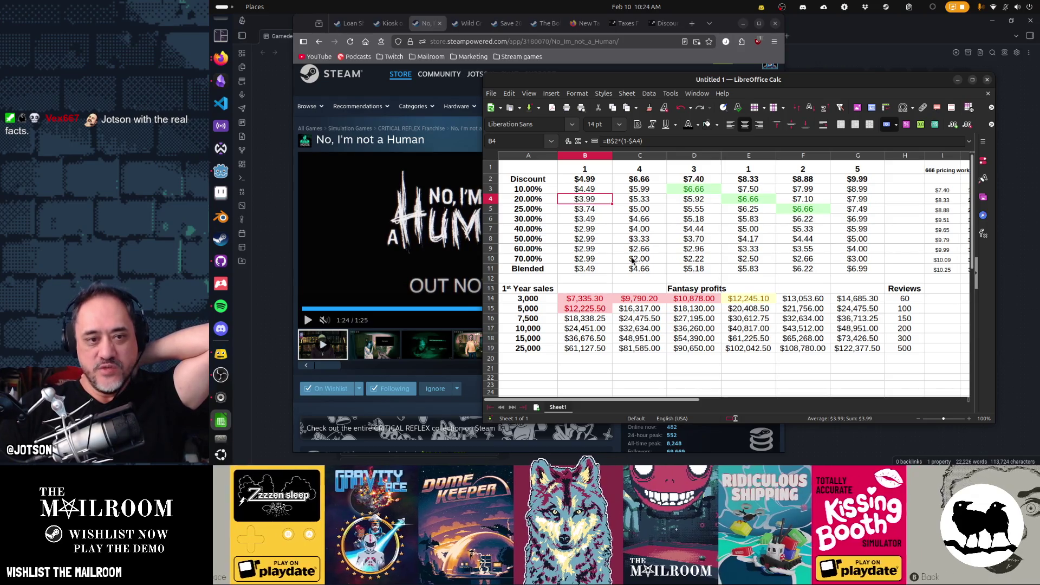
key("shift+Left")
key("Left")
key("shift+Right")
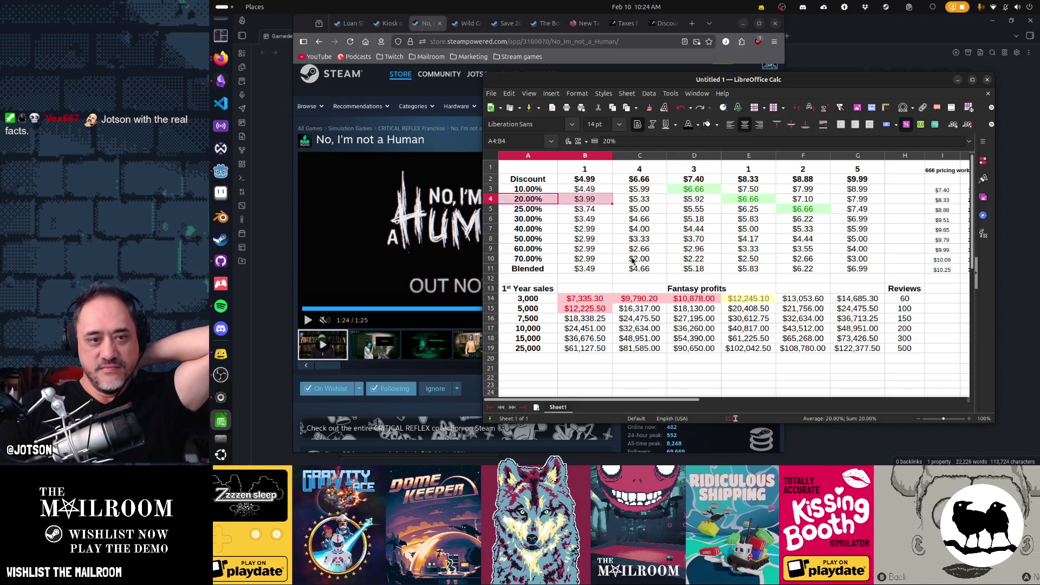
key("Up")
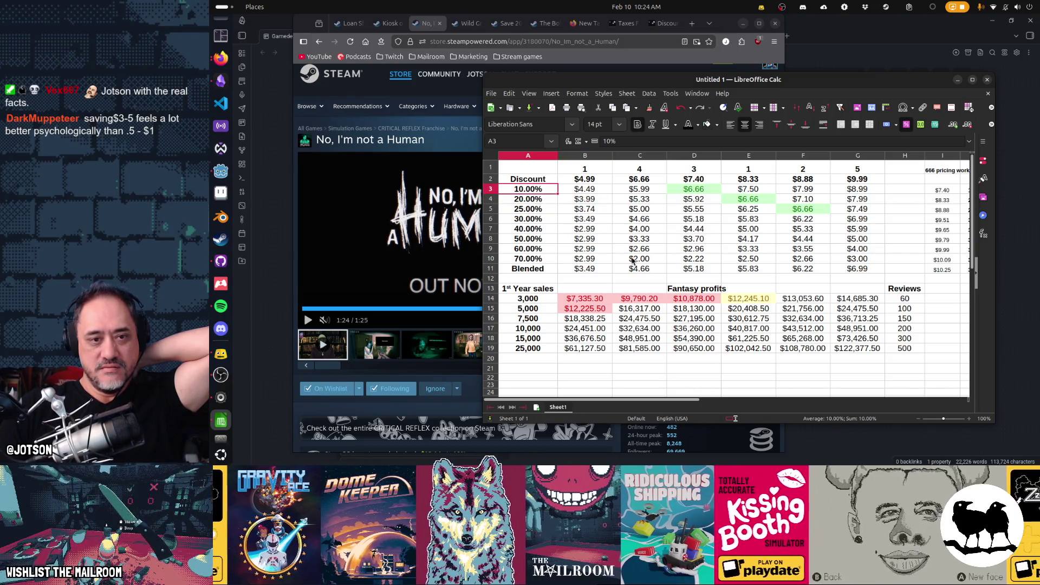
key("Down")
key("shift+Right")
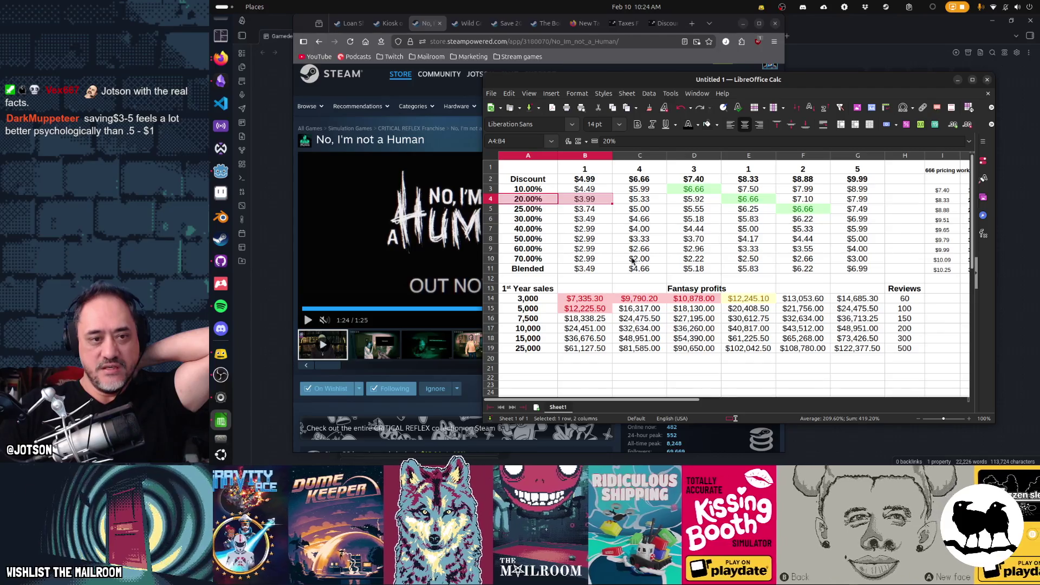
key("Up")
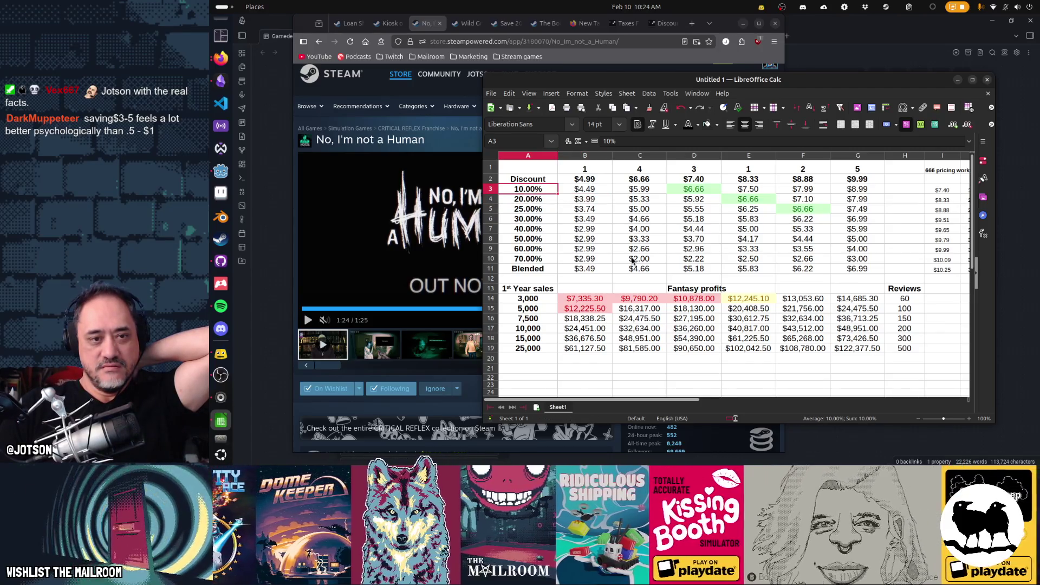
key("Up")
key("Right")
Step: Inspect the 25% and 30% discount values and their price formulas
key("Down")
key("Down")
key("Left")
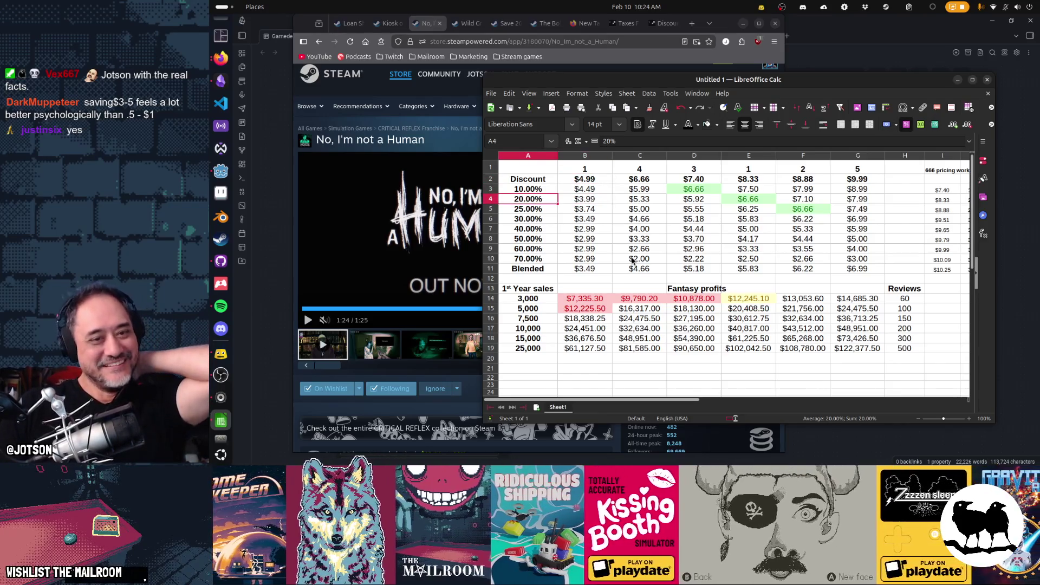
key("Down")
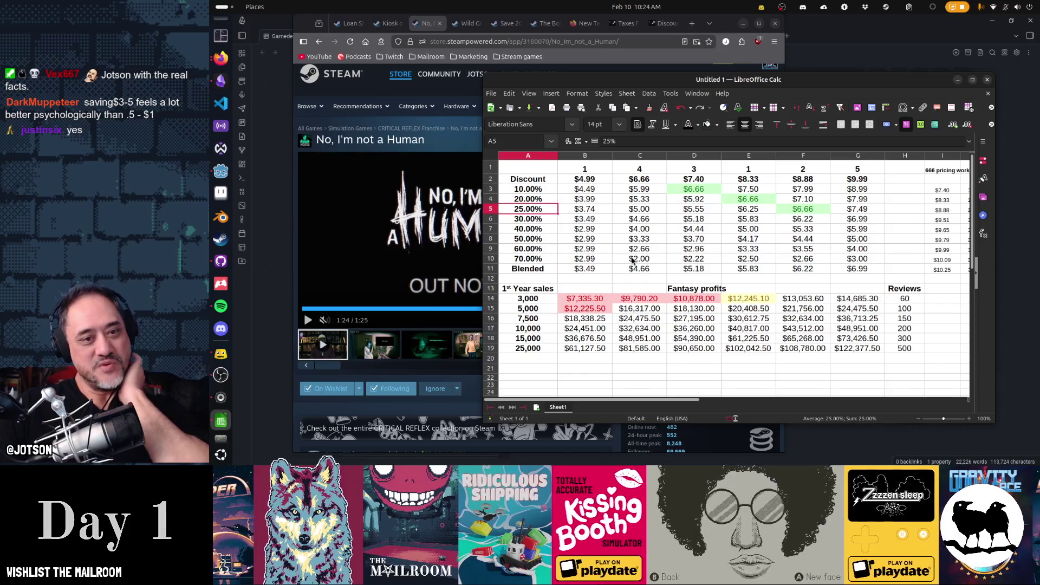
key("shift+Right")
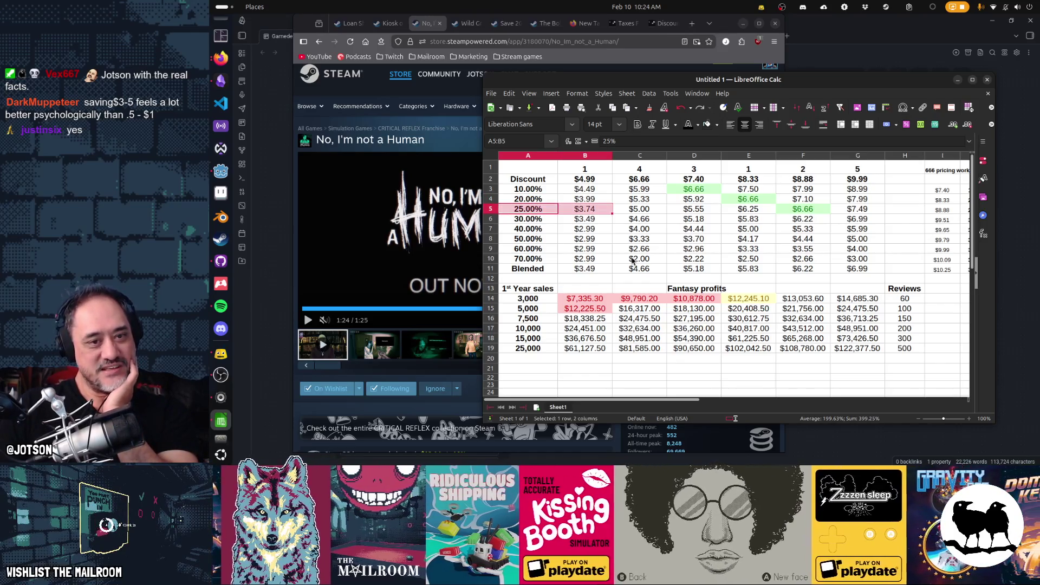
key("Up")
key("Up")
key("Up")
key("Down")
key("Down")
key("Down")
key("Right")
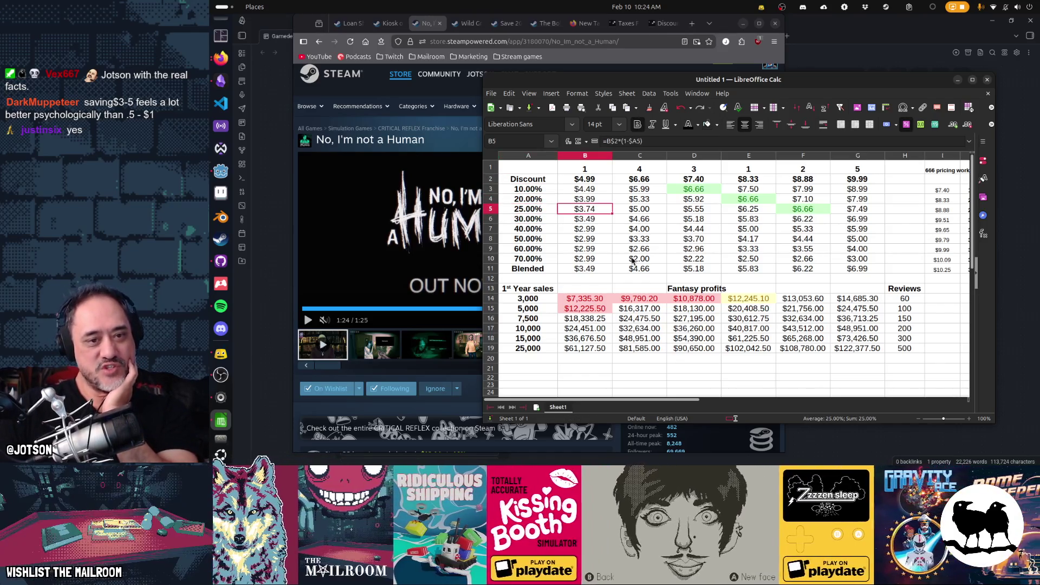
key("Left")
key("Down")
key("Right")
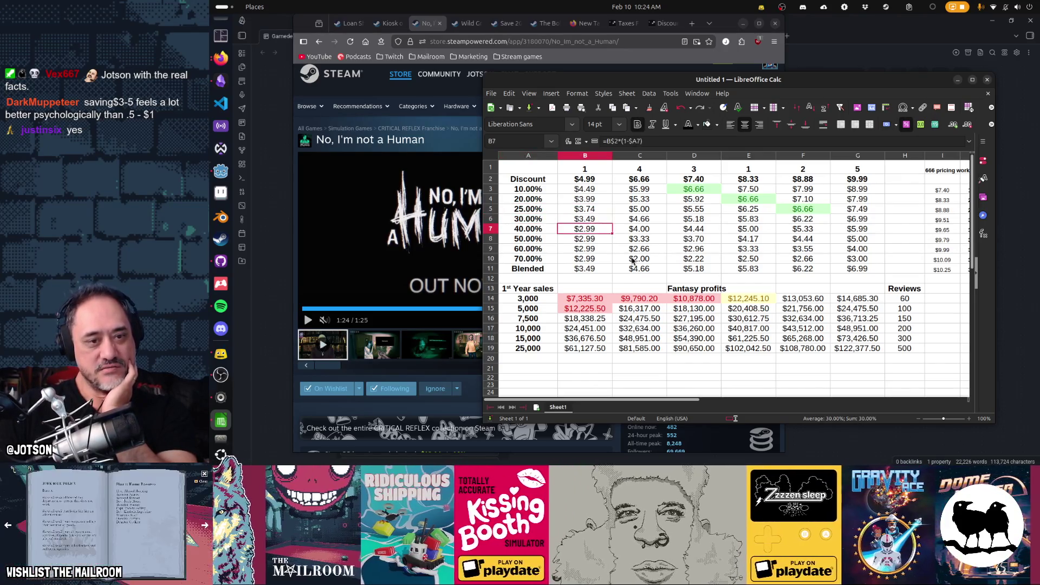
Step: Copy B6's discount formula into B8, B9 and B10
key("ctrl+c")
key("Down")
key("Down")
key("ctrl+v")
key("Down")
key("ctrl+v")
key("Down")
key("ctrl+v")
key("Down")
key("Down")
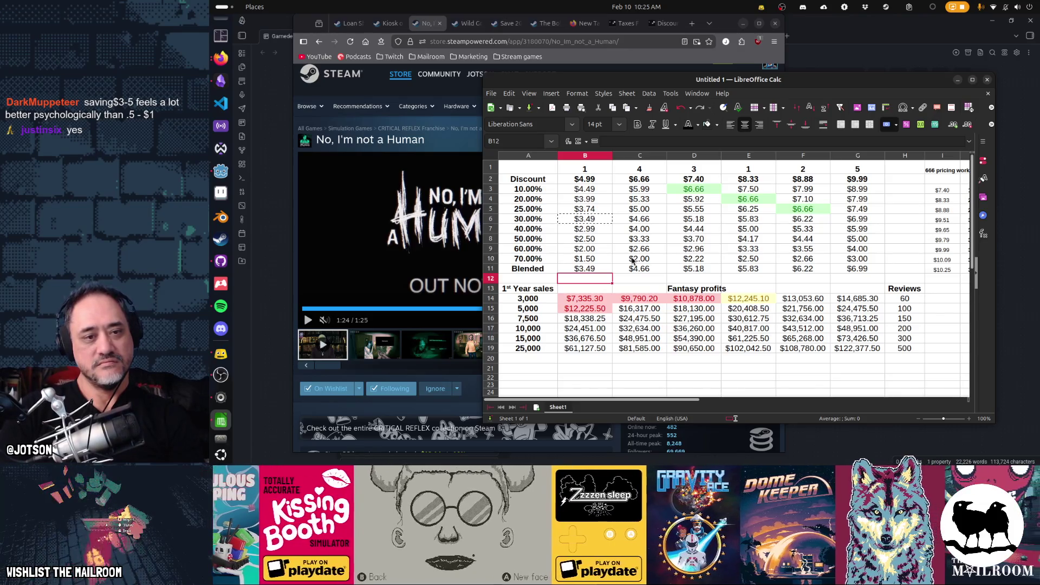
Step: Change B11's Blended formula to =MEDIAN(B2:B8)
key("Up")
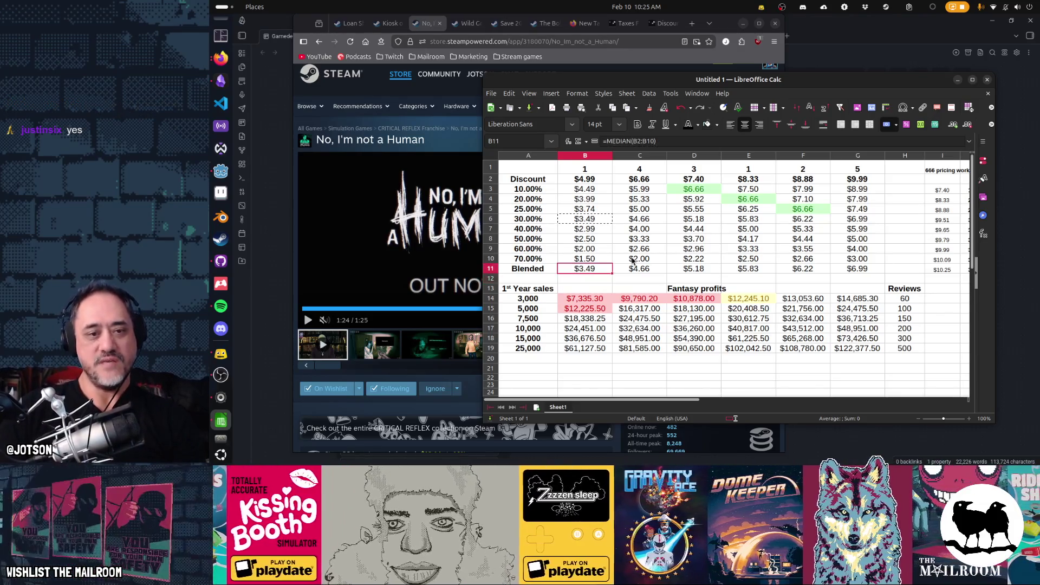
key("F2")
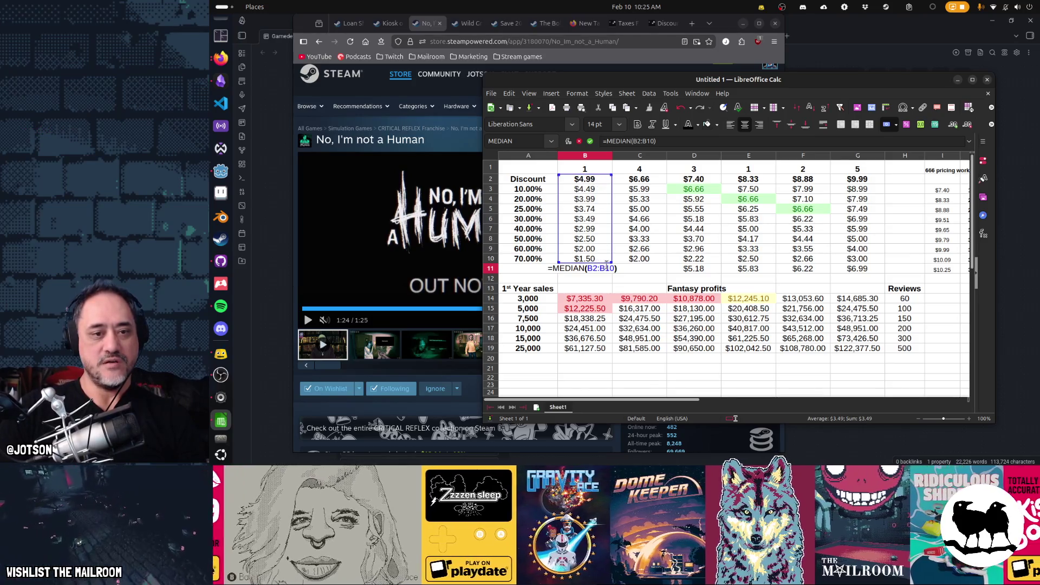
key("BackSpace")
key("BackSpace")
type("8")
key("Return")
Step: Copy the B11 median formula across C11:G11
key("Up")
key("ctrl+c")
key("Right")
key("ctrl+v")
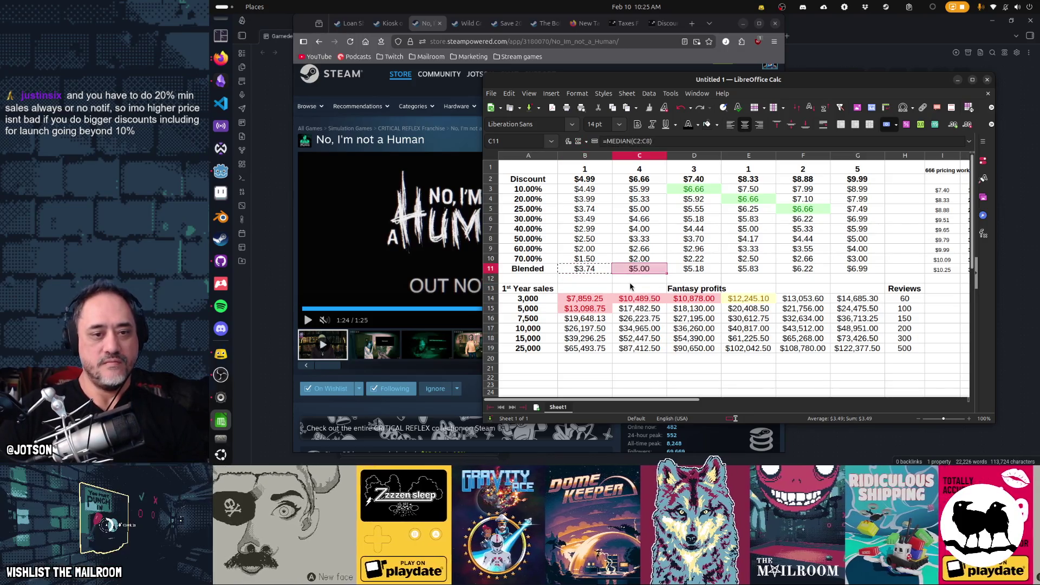
key("Right")
key("ctrl+v")
key("Right")
key("ctrl+v")
key("Right")
key("ctrl+v")
key("Right")
key("ctrl+v")
key("Left")
key("Left")
key("Left")
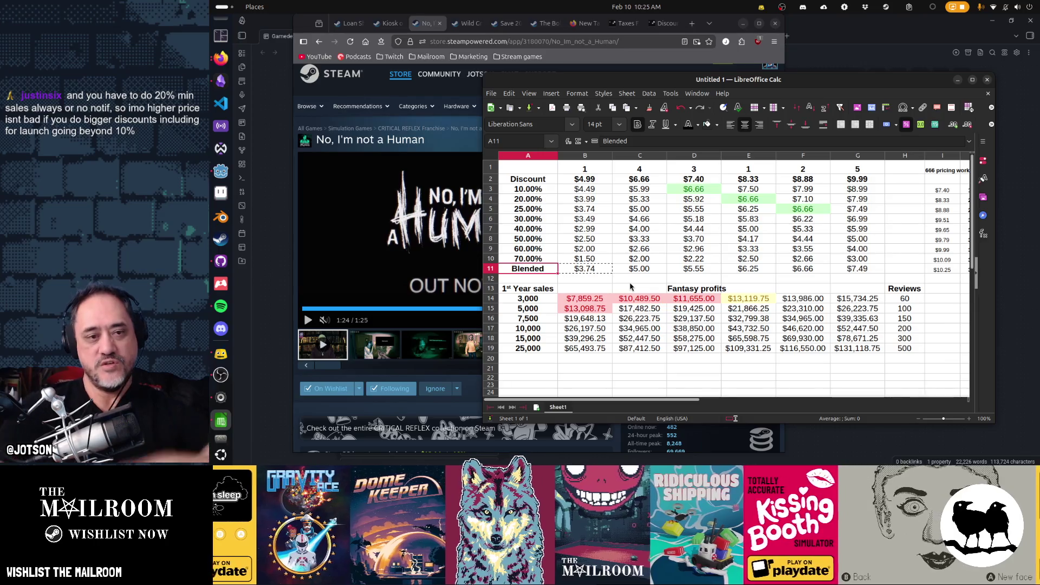
key("Right")
key("Right")
key("Right")
key("Left")
key("Left")
key("Left")
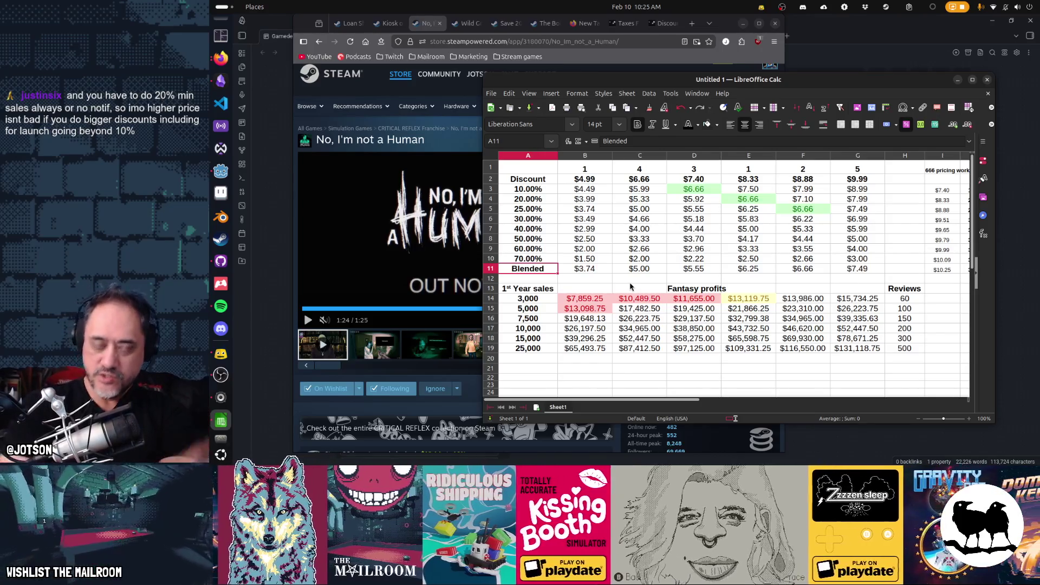
key("Up")
key("Up")
key("Up")
key("Right")
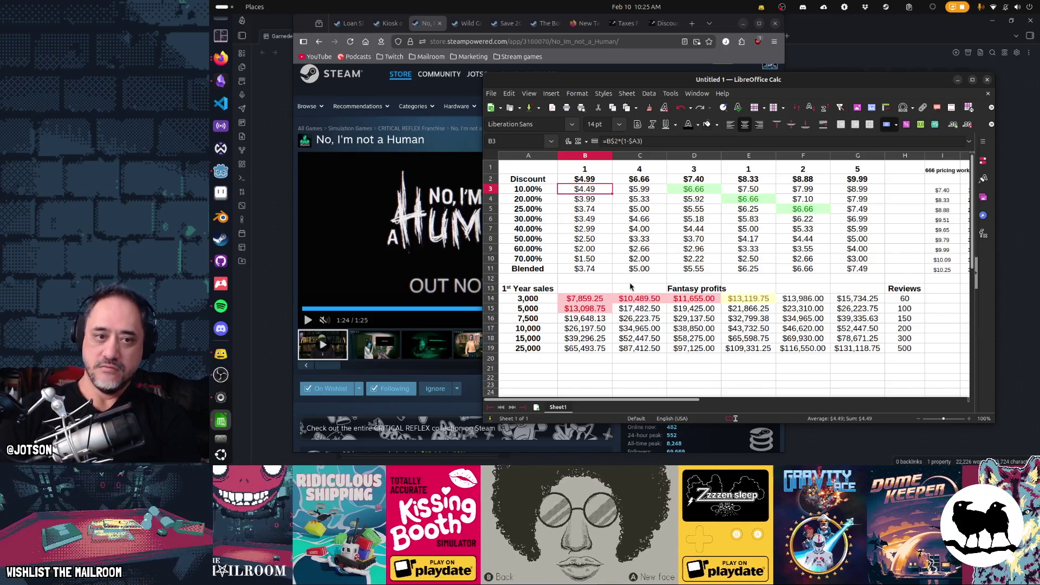
key("Down")
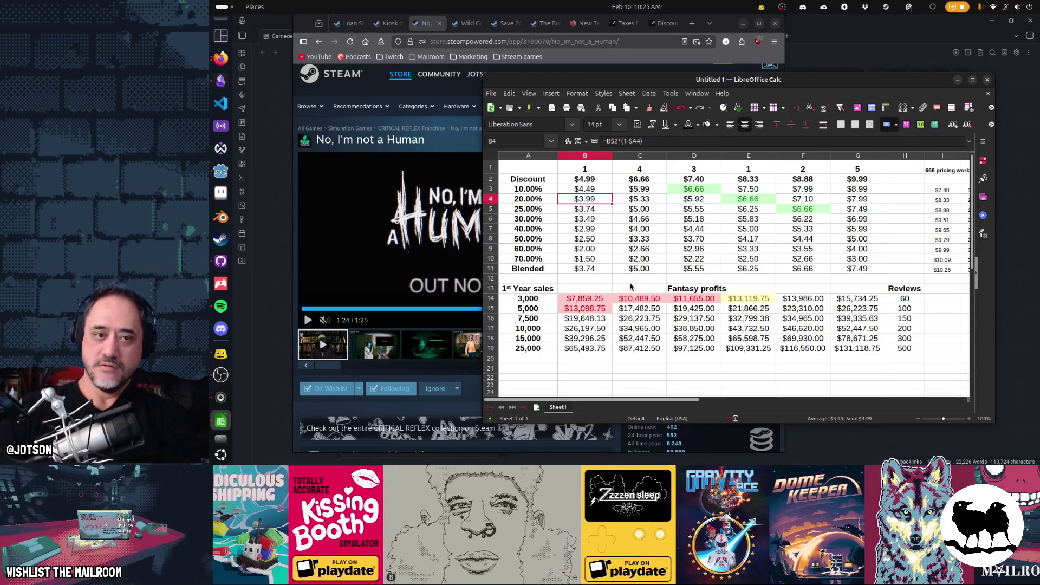
key("Left")
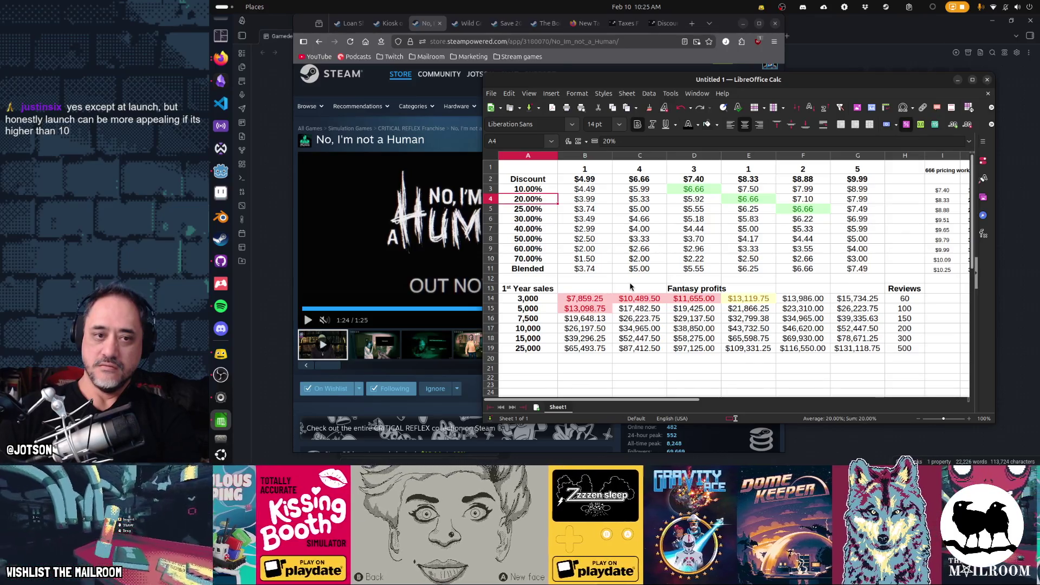
key("Right")
key("Left")
key("Right")
key("Down")
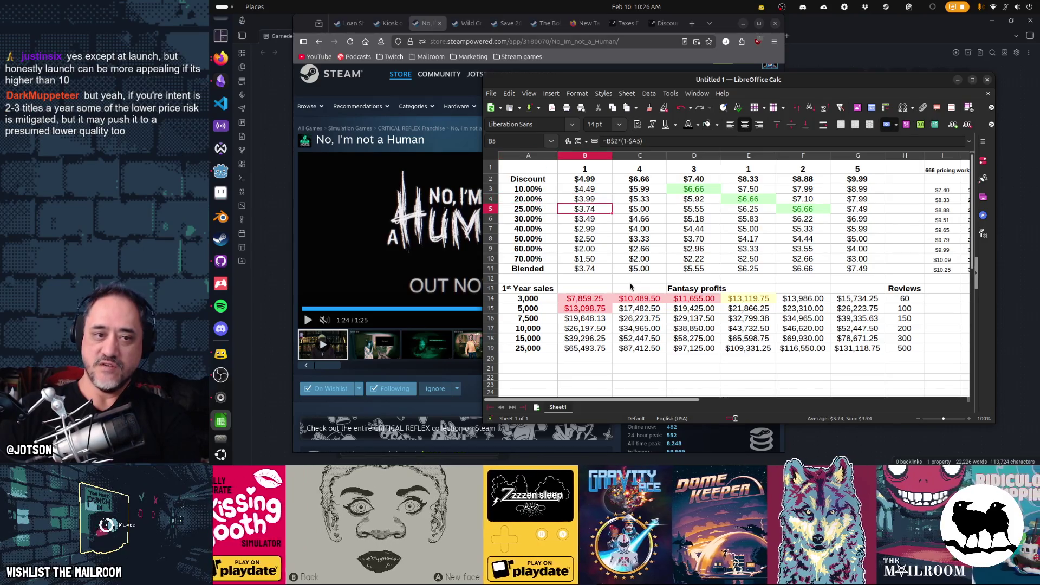
key("Down")
key("shift+Left")
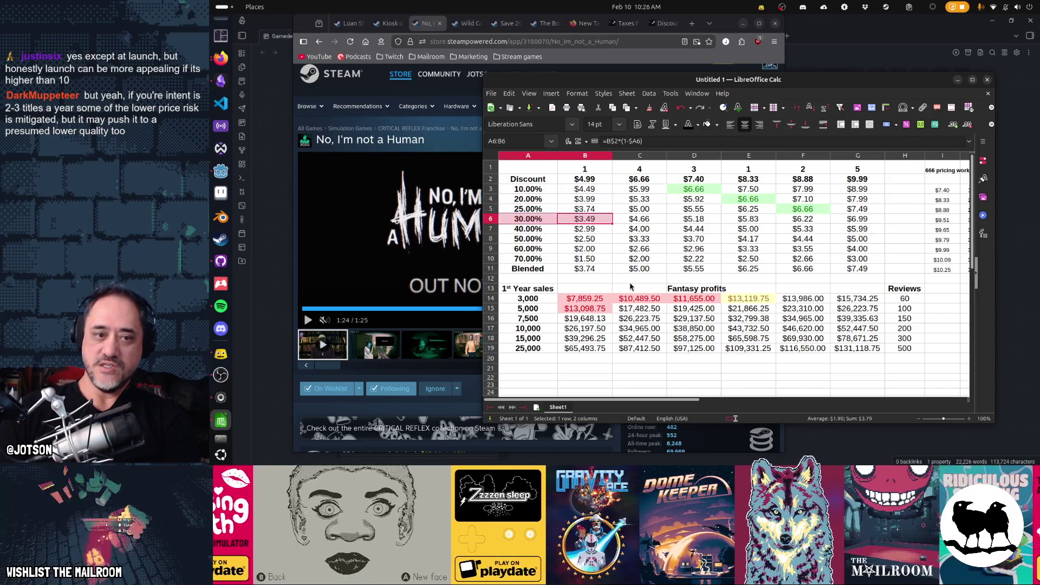
key("shift+Down")
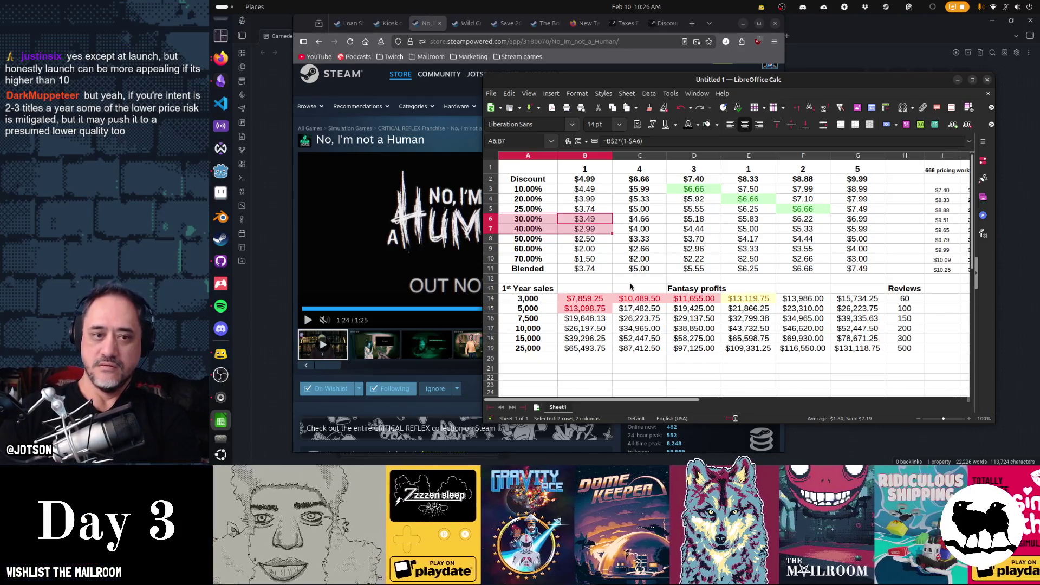
key("Up")
key("Down")
key("Down")
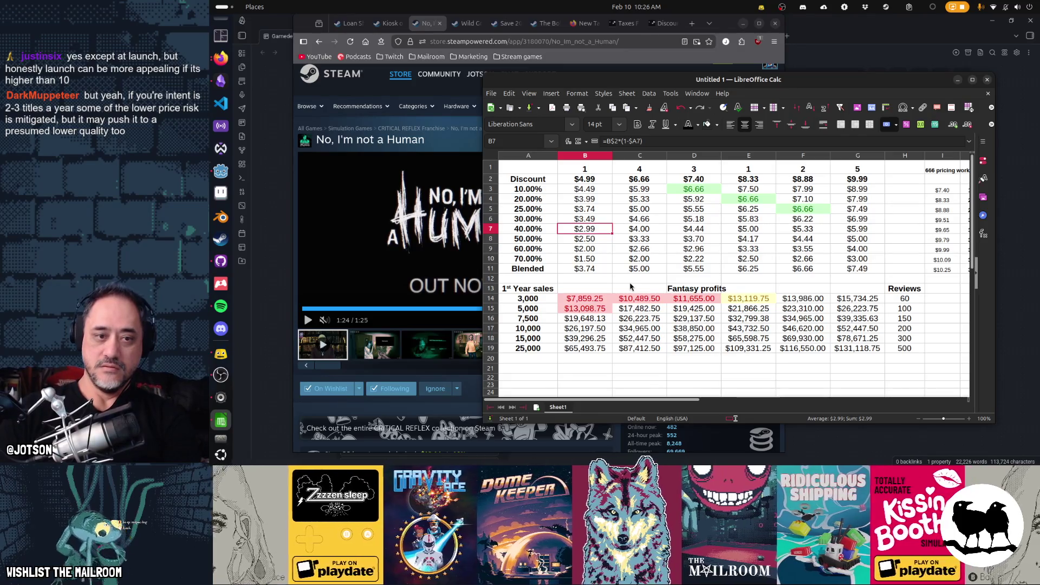
key("Down")
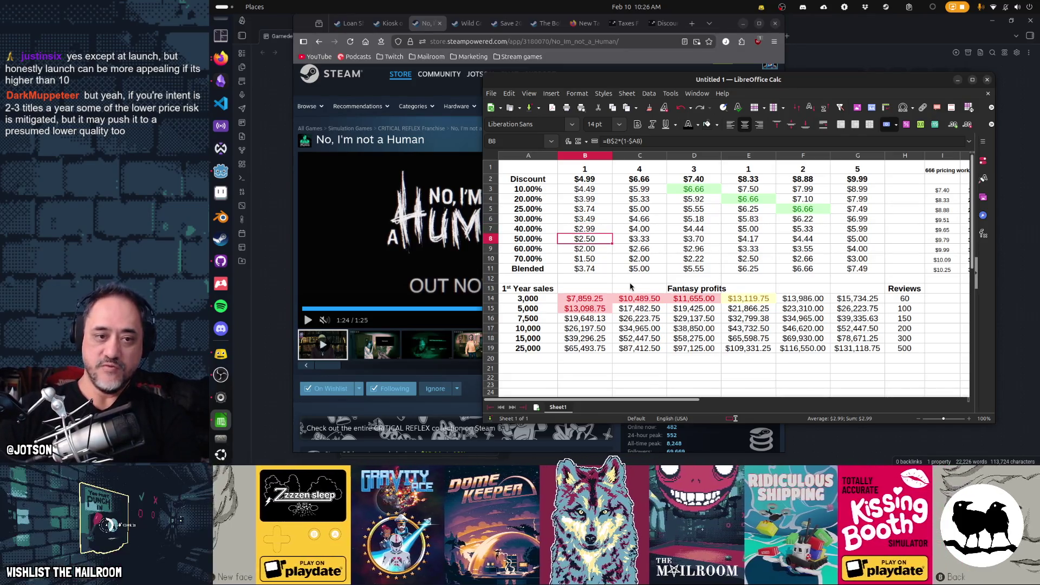
key("shift+Left")
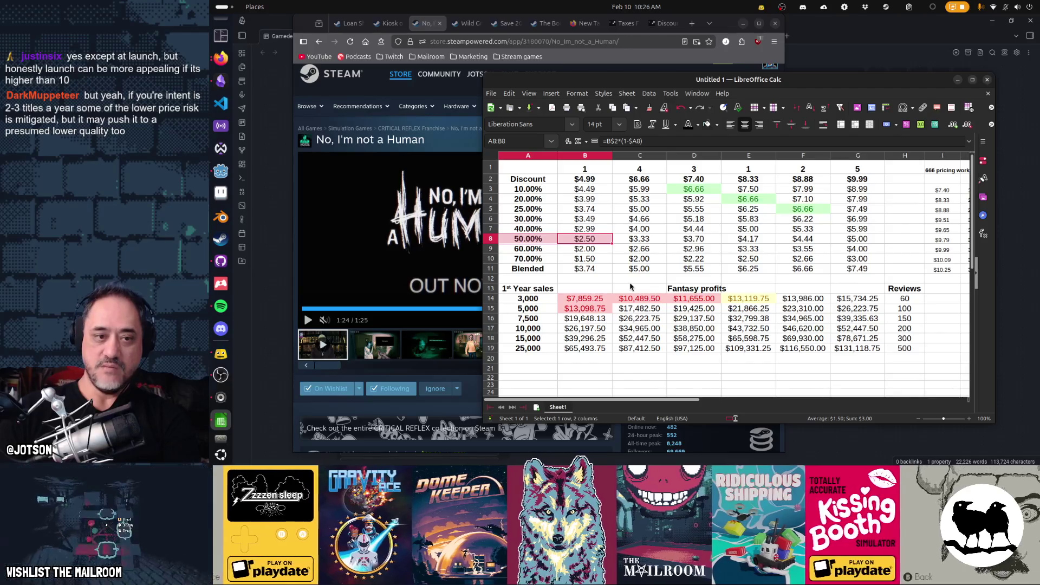
key("shift+Up")
key("shift+Up")
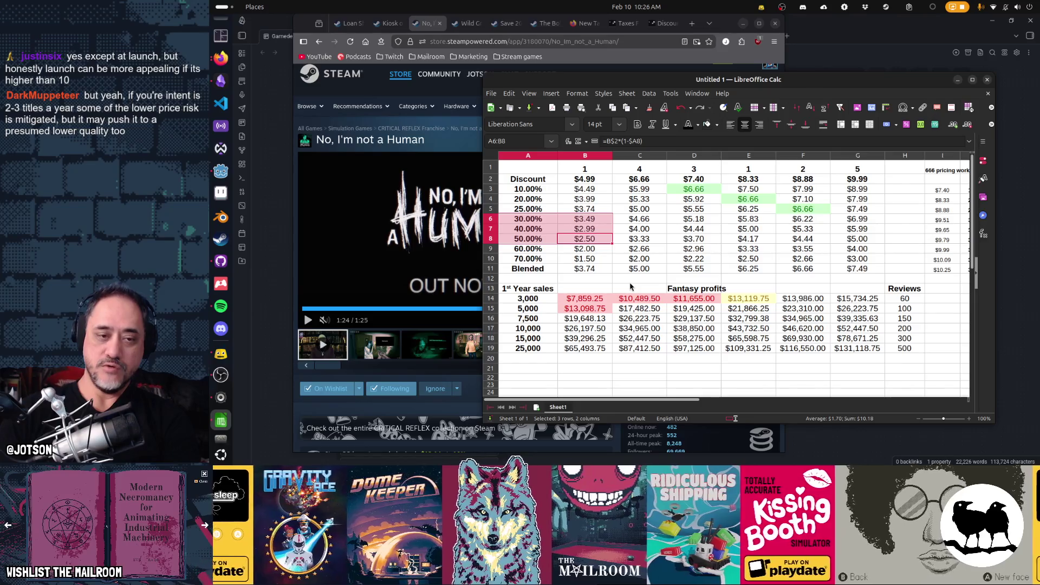
key("Down")
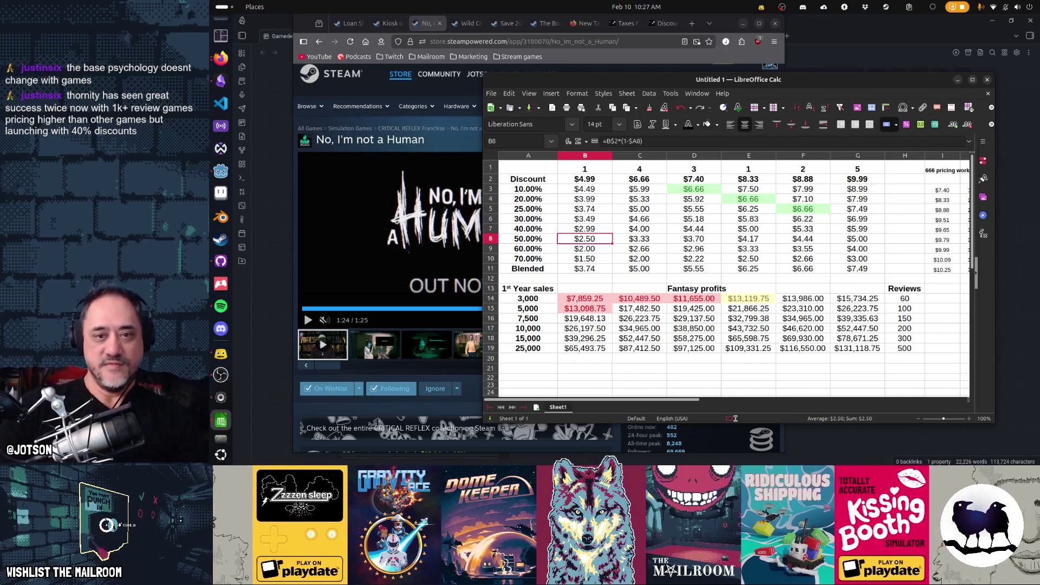
left_click(762, 361)
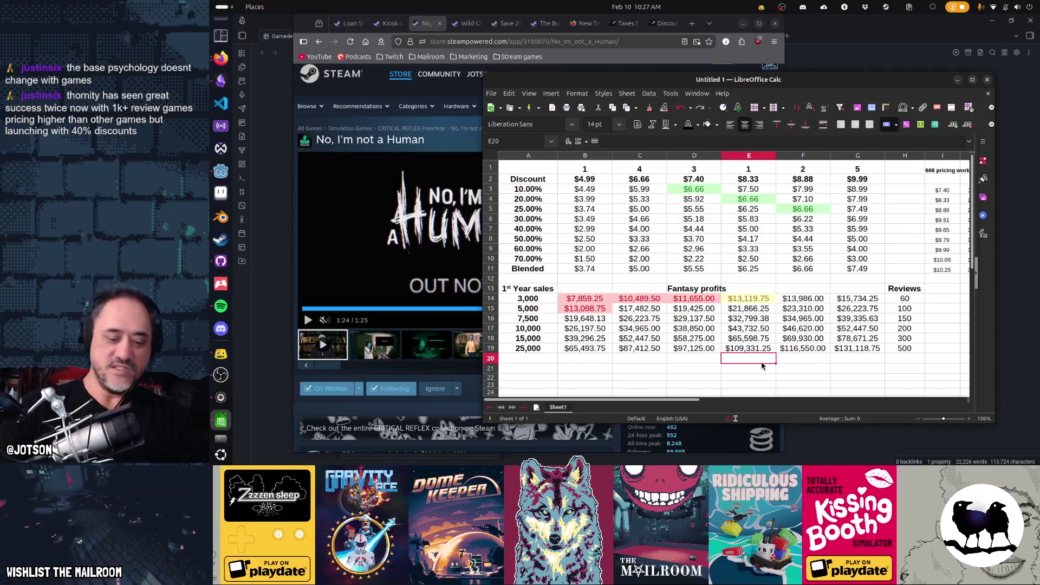
Step: Enter a STDEV formula over the profit column in E20
type("=STDDCEV")
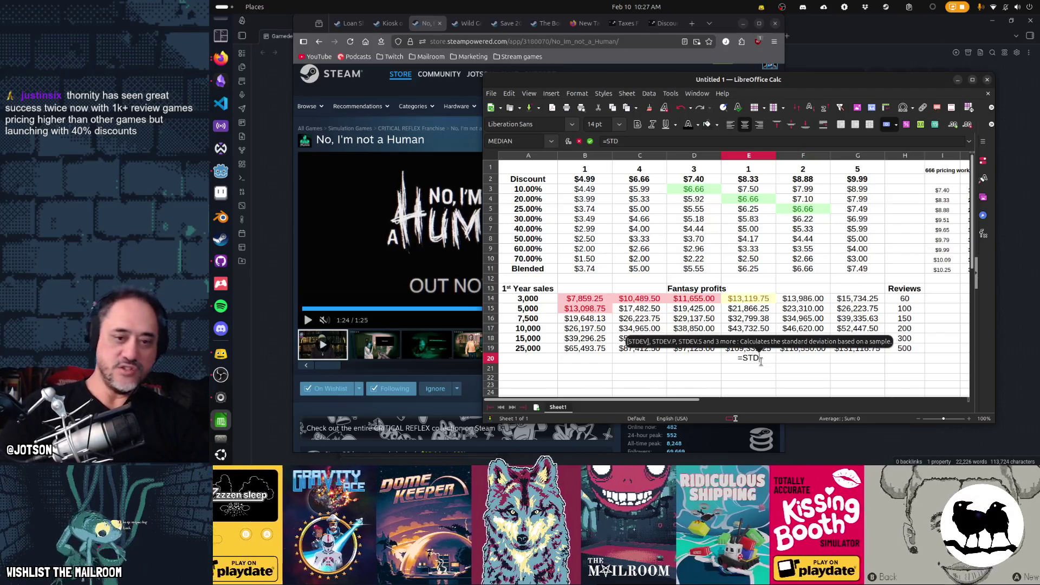
key("BackSpace")
key("BackSpace")
key("BackSpace")
type("EV(E19")
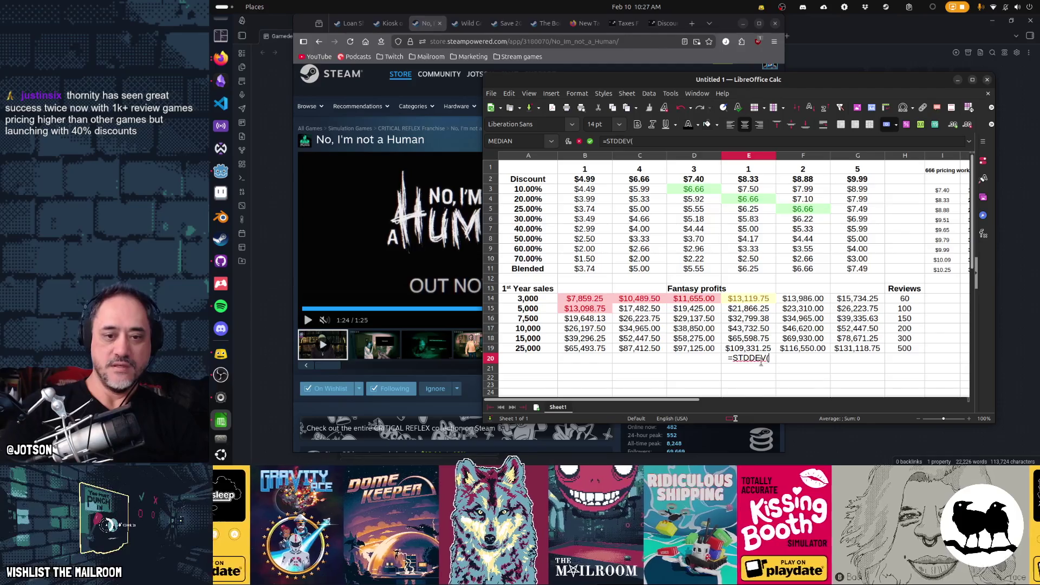
key("shift+Up")
key("shift+Up")
key("shift+Up")
key("Return")
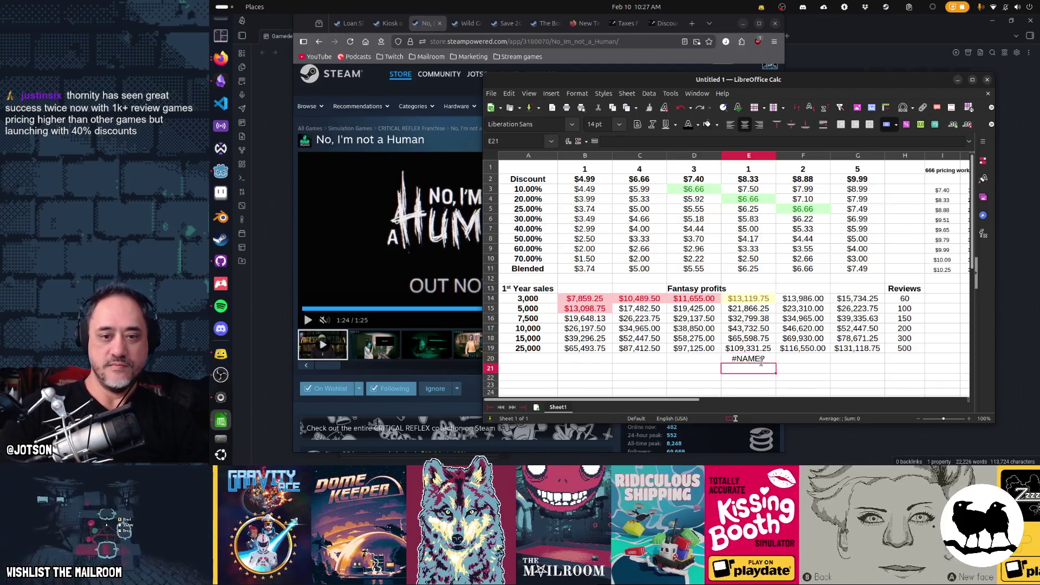
Step: Correct E20 to =STDEV(E14:E19)
key("Up")
key("F2")
key("Escape")
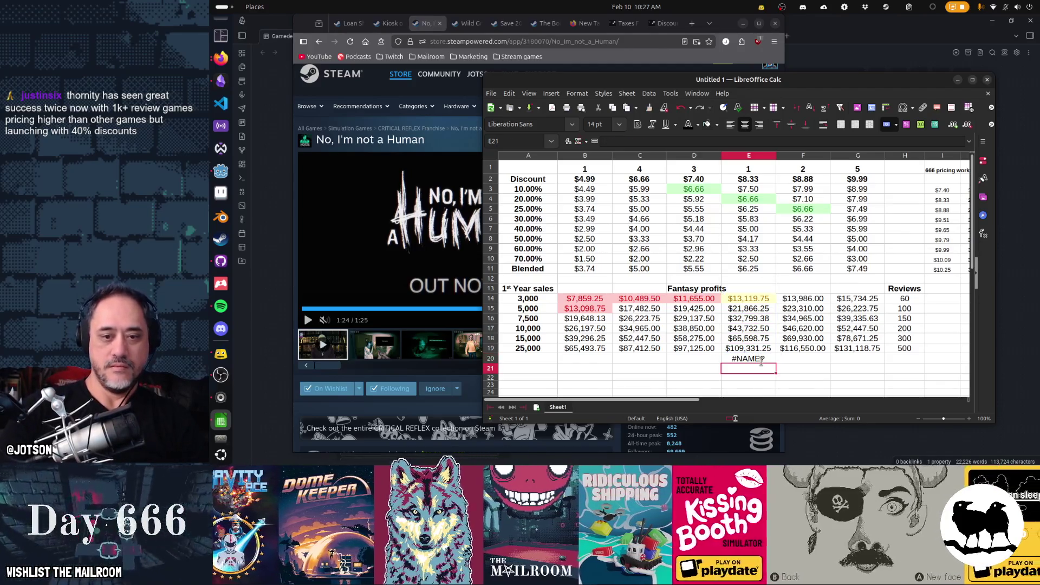
key("F2")
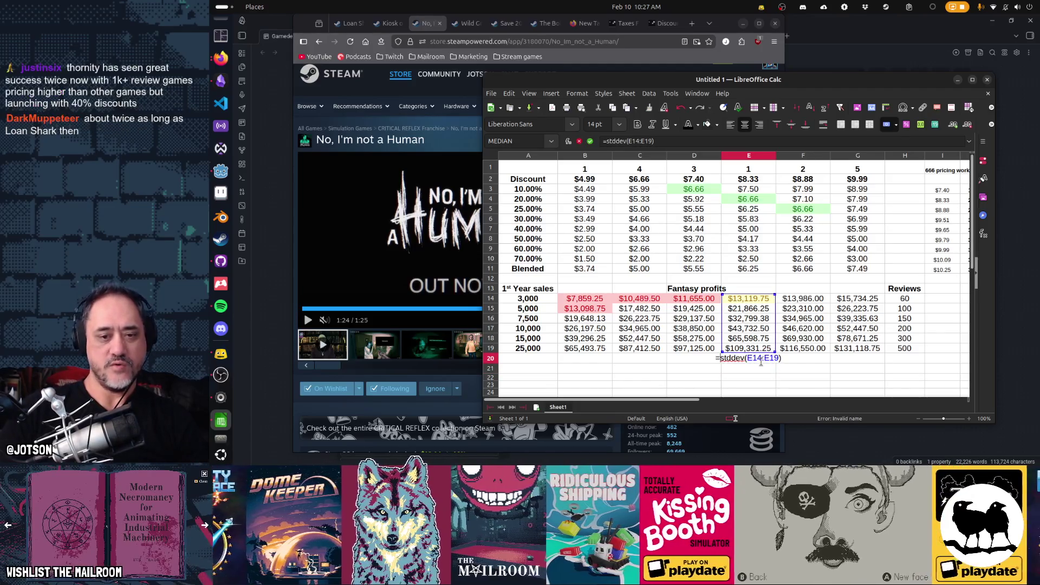
key("BackSpace")
key("BackSpace")
key("BackSpace")
type("ST")
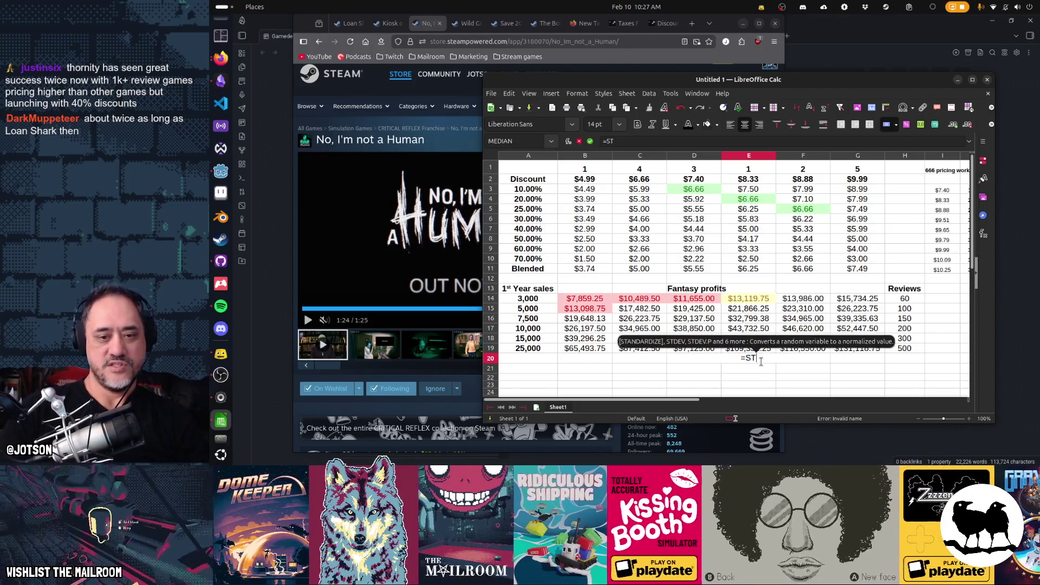
type("DEV(")
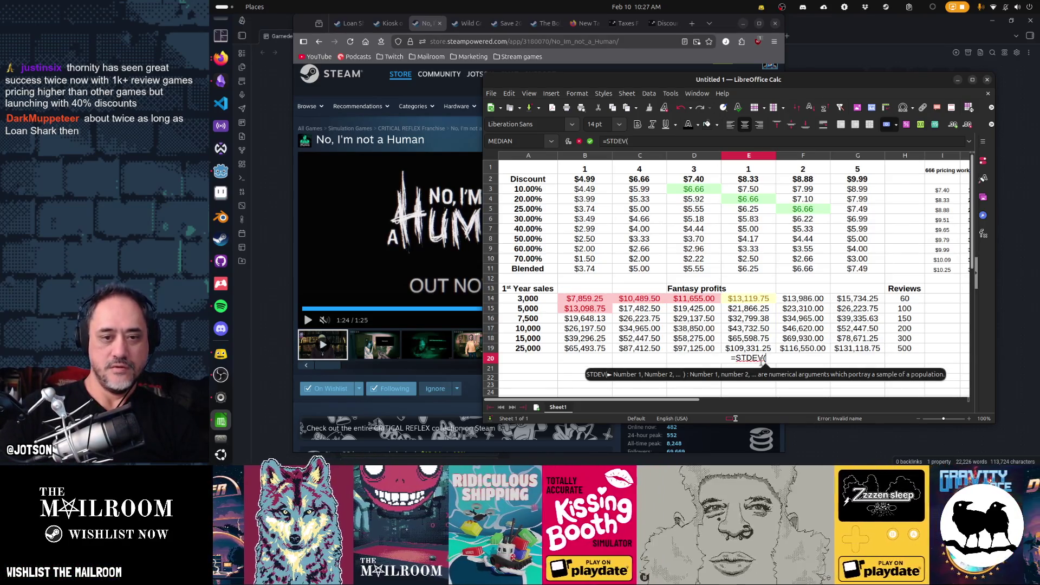
type("E")
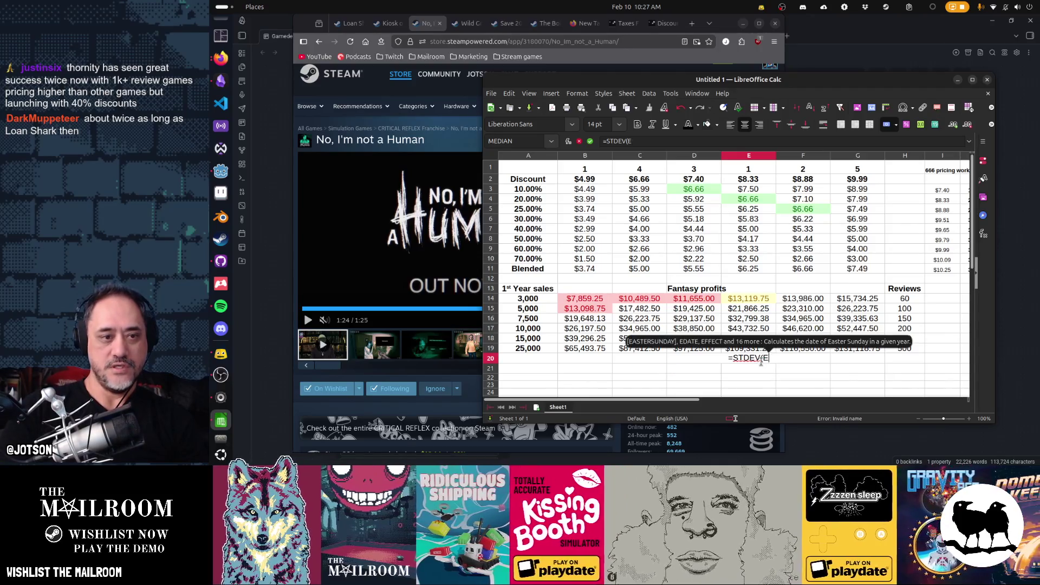
type("14:E19)")
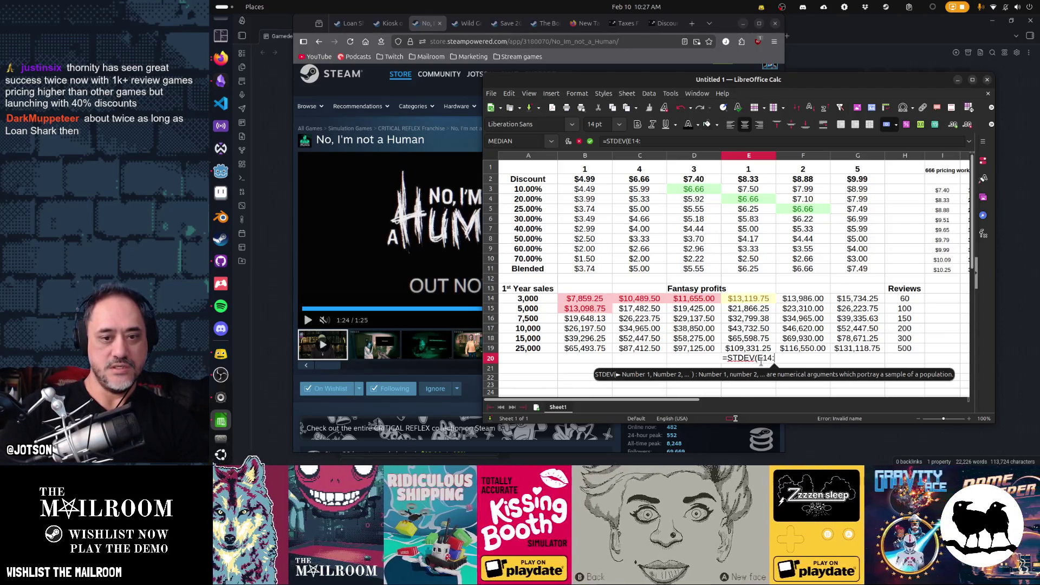
key("Return")
Step: Fill the STDEV formula left to B20:D20 and right to F20:G20
mouse_move(761, 362)
left_mouse_down()
mouse_move(541, 361)
mouse_move(585, 361)
left_mouse_up()
left_click(762, 366)
key("ctrl+c")
key("Right")
key("ctrl+v")
key("Right")
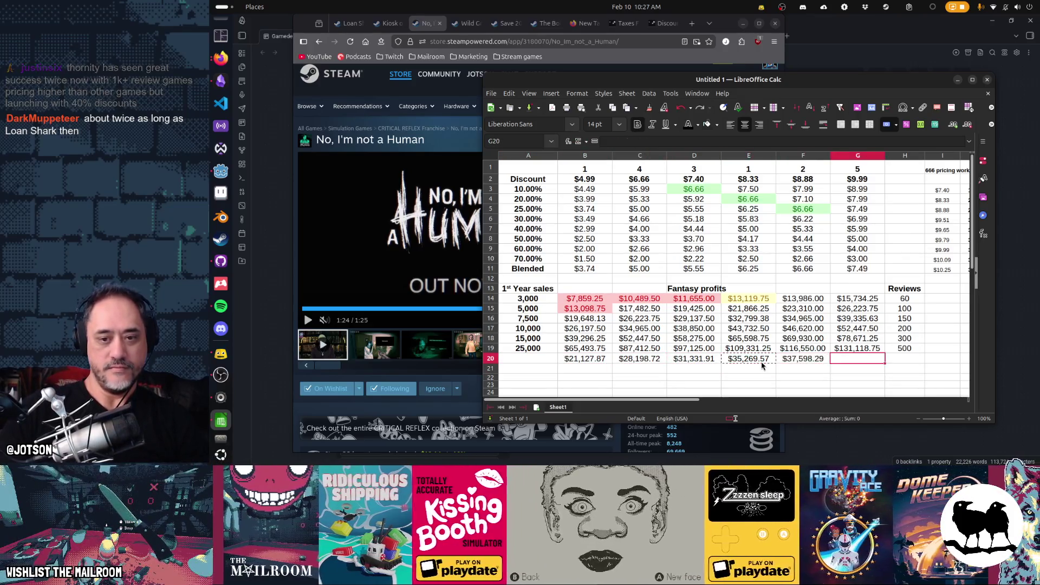
key("ctrl+v")
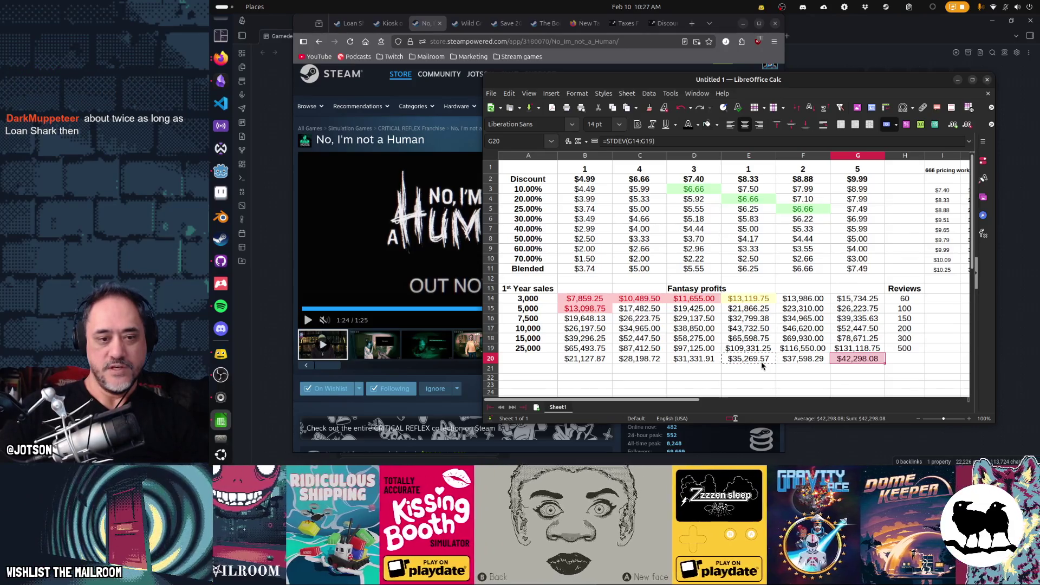
key("Left")
key("Left")
key("Left")
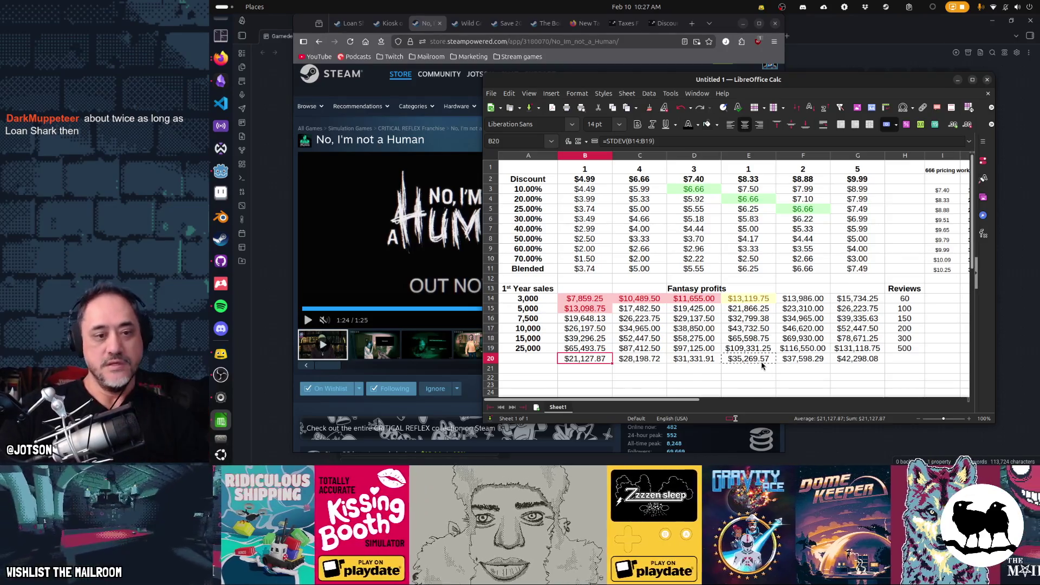
key("Down")
Step: Enter =AVERAGE(B14:B19) in B21
type("=AVERAGE(")
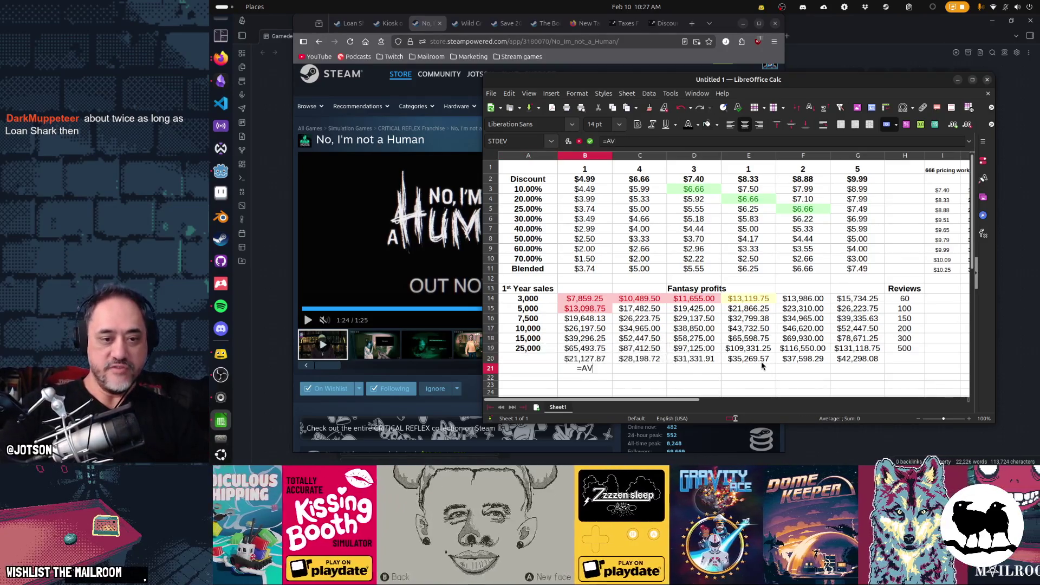
key("Up")
key("Up")
key("shift+Up")
key("shift+Up")
key("shift+Up")
key("shift+Up")
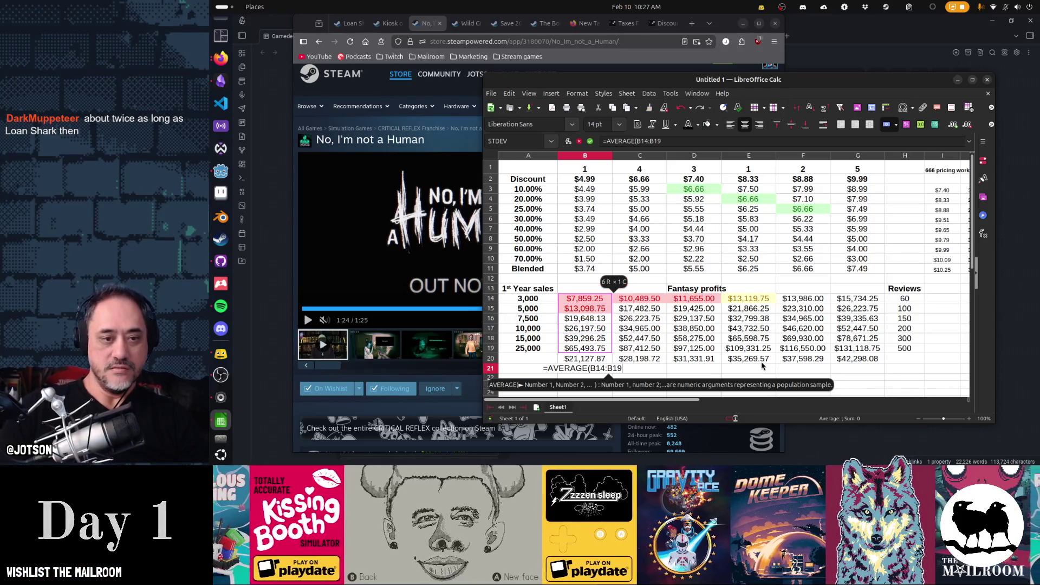
key("Return")
Step: Copy the B21 average formula across row 21
key("ctrl+c")
key("Right")
key("ctrl+v")
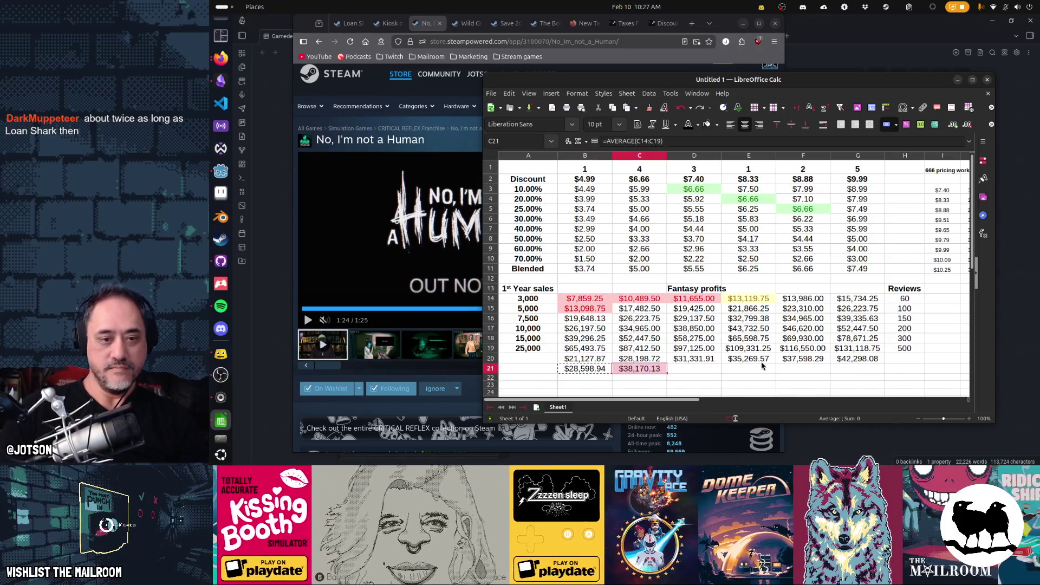
key("Right")
key("ctrl+v")
key("Right")
key("ctrl+v")
key("Right")
key("ctrl+v")
key("Right")
key("ctrl+v")
key("Escape")
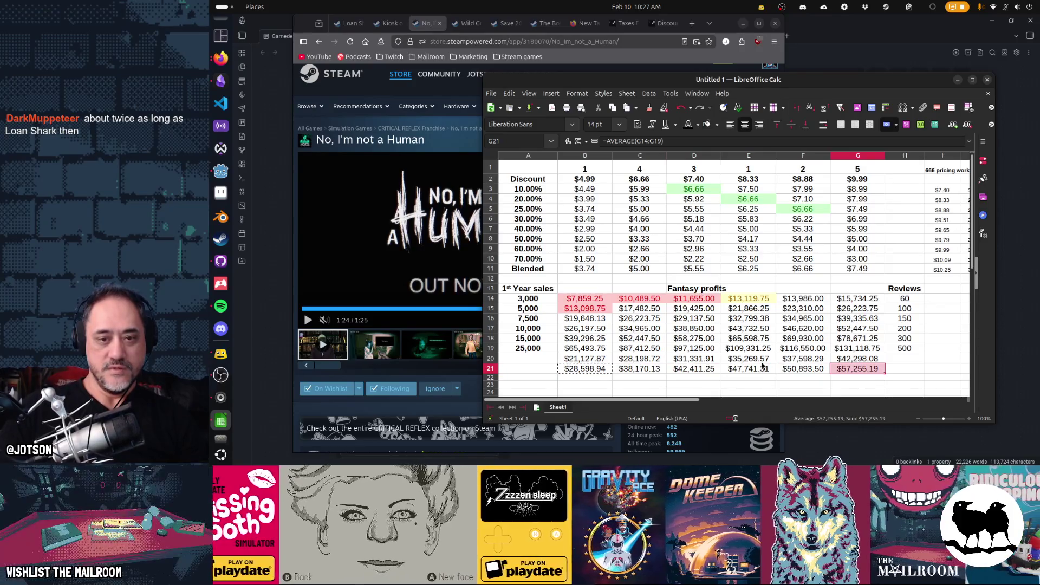
key("Left")
key("Left")
key("Left")
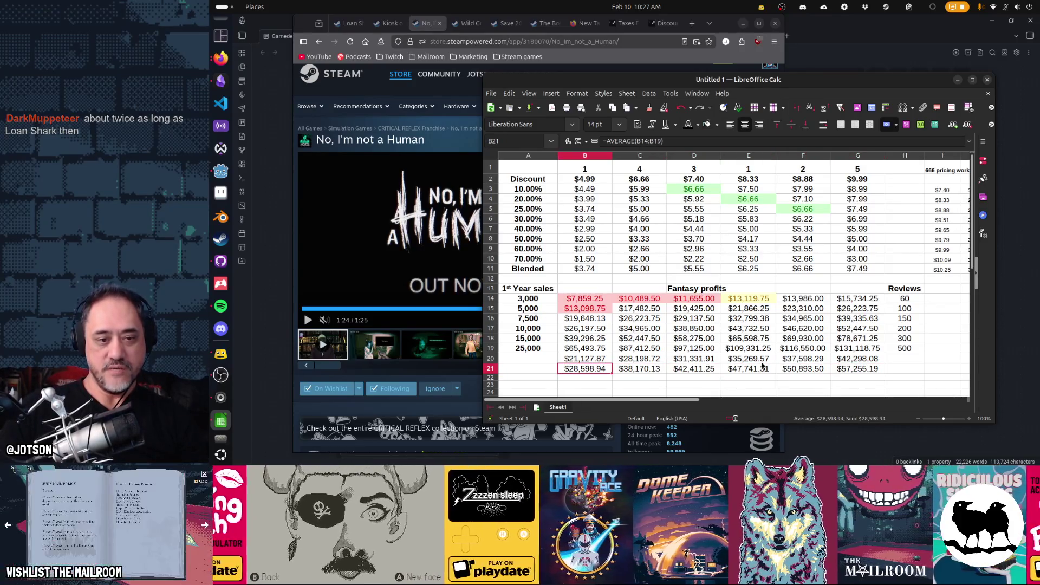
Step: Review the row 21 averages and the E20 standard deviation against E19
key("ctrl+c")
key("Up")
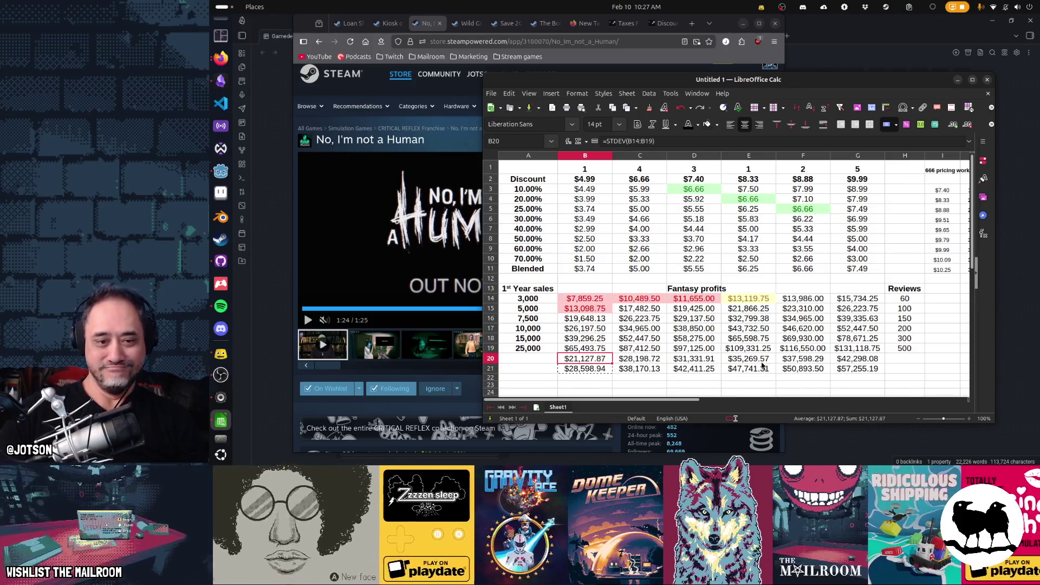
key("Down")
key("Right")
key("Right")
key("Right")
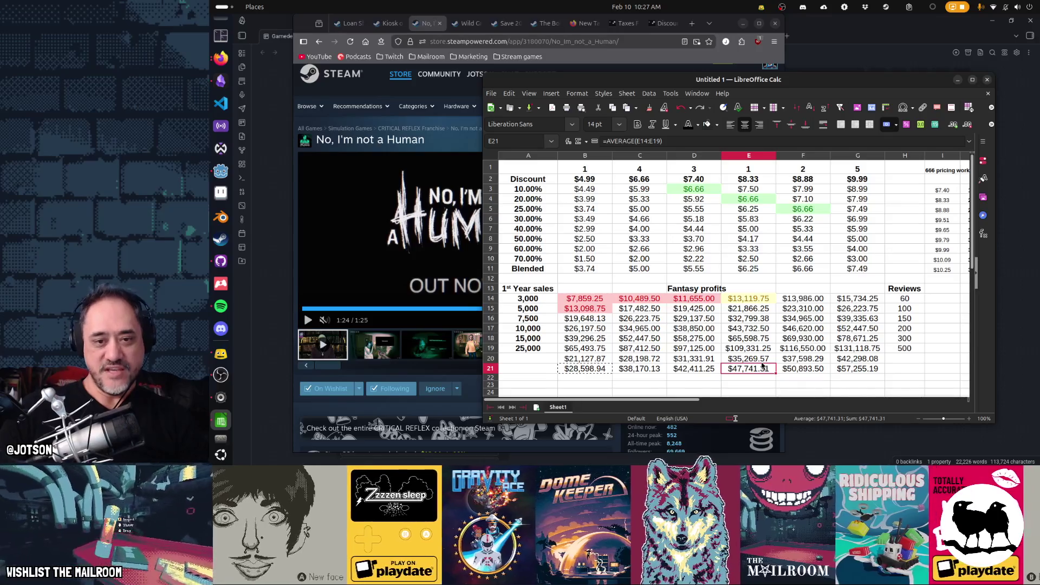
key("Up")
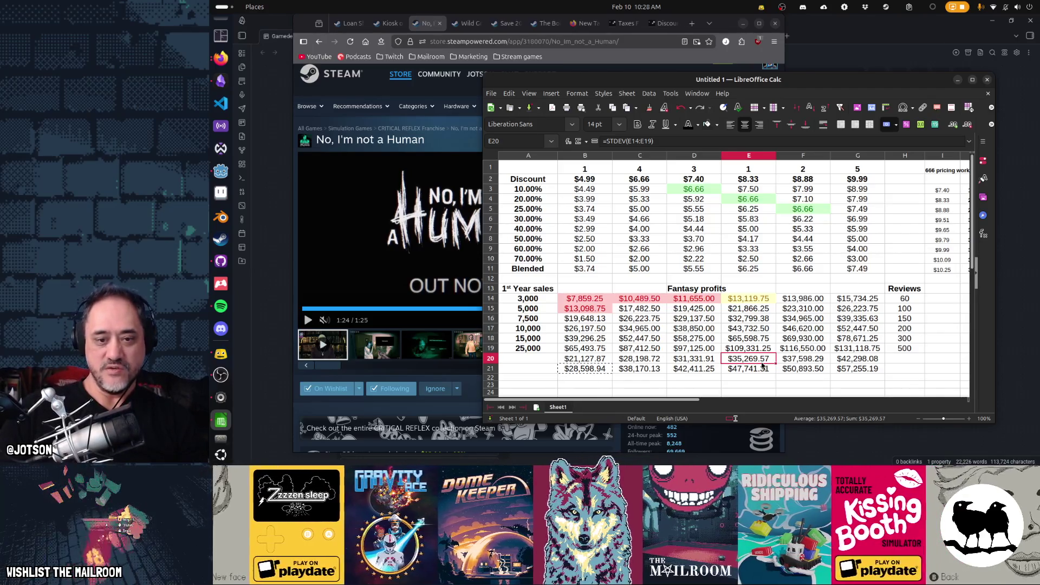
key("Up")
key("Down")
key("Down")
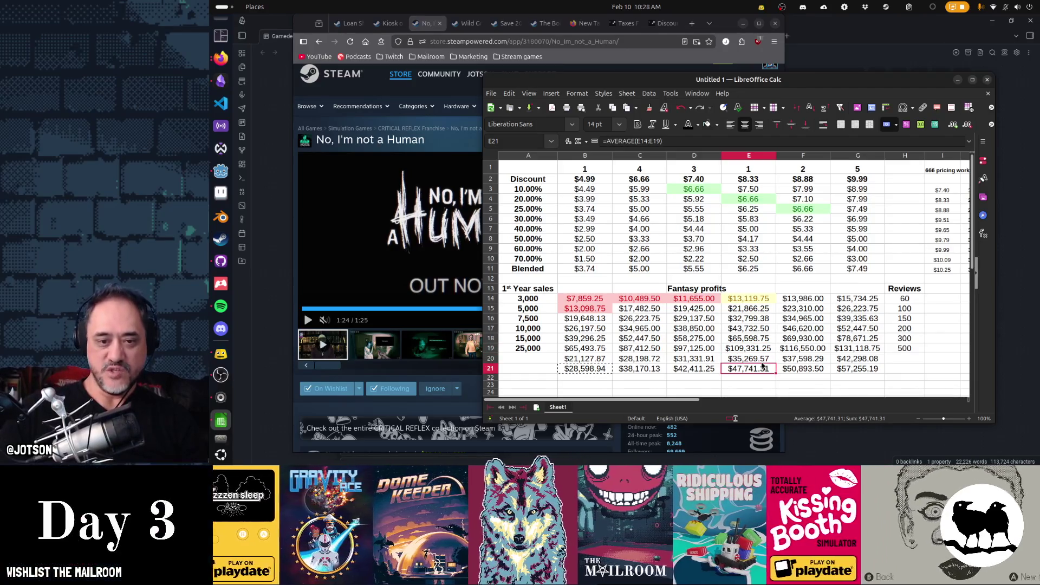
key("Up")
Step: Compare the standard deviations along row 20 from B20 to G20
key("Right")
key("Right")
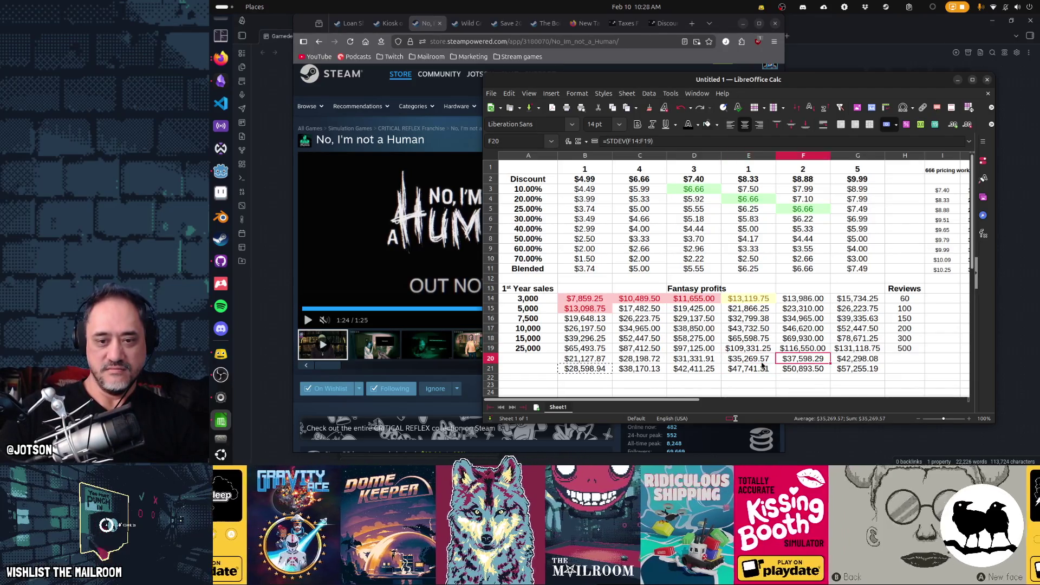
key("Left")
key("Left")
key("Right")
key("Right")
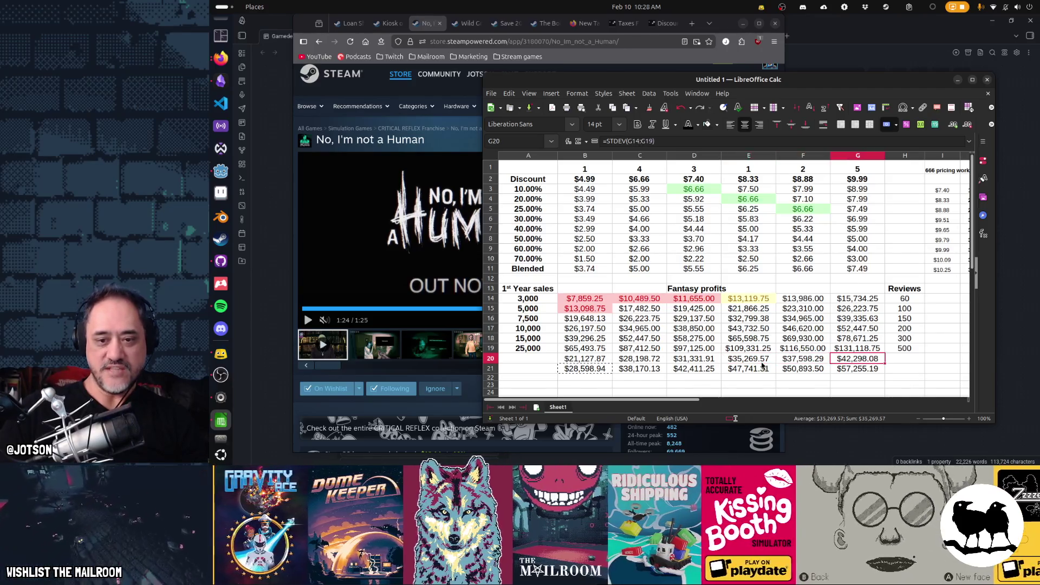
key("shift+Left")
key("shift+Left")
key("shift+Left")
key("shift+Left")
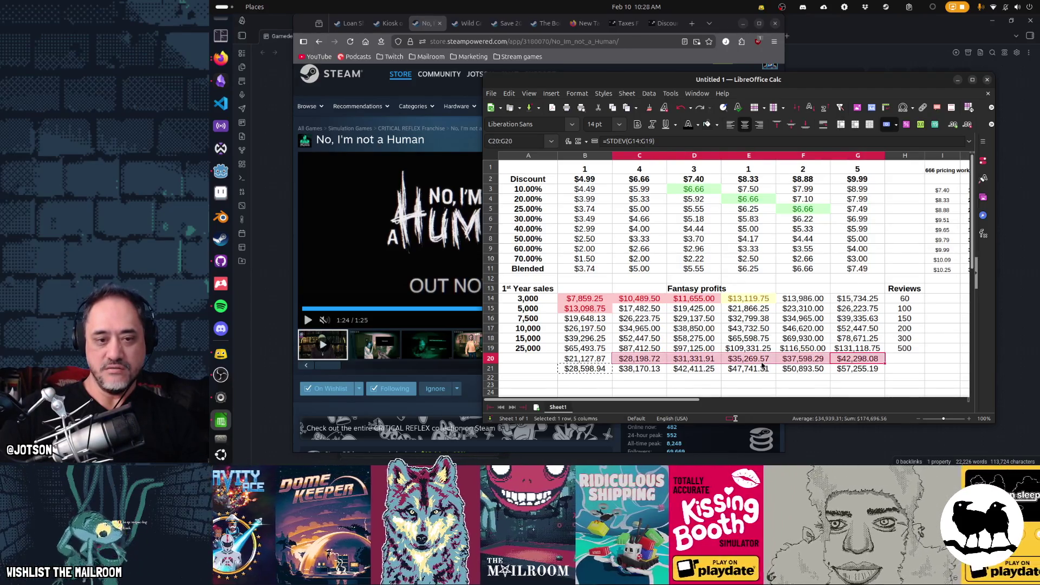
key("Right")
key("Right")
key("Left")
key("Left")
key("Left")
key("Right")
key("Left")
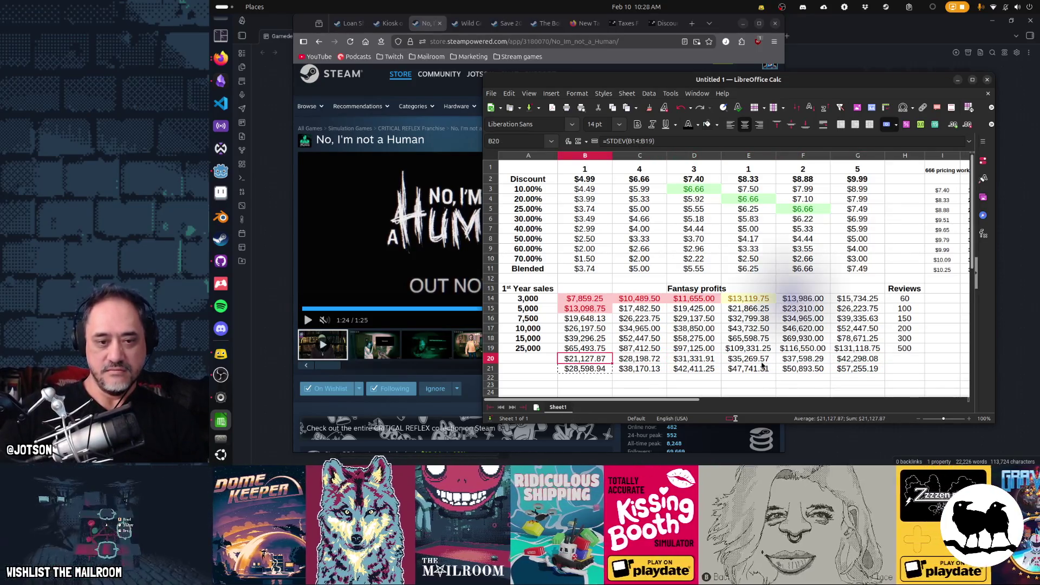
key("Right")
key("Right")
key("Right")
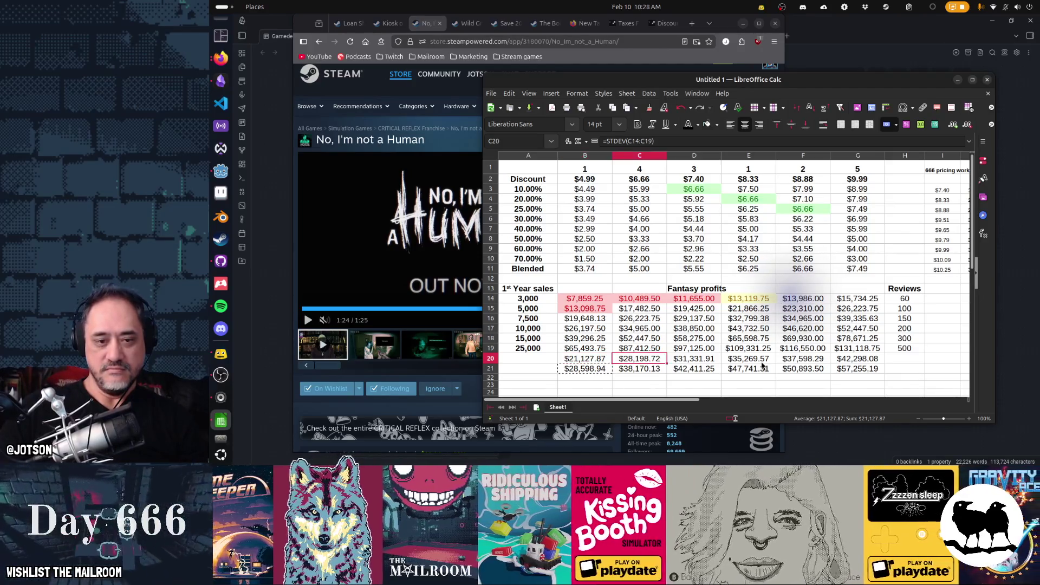
Step: Select the lower profit rows of the Fantasy profits grid
key("Right")
key("Right")
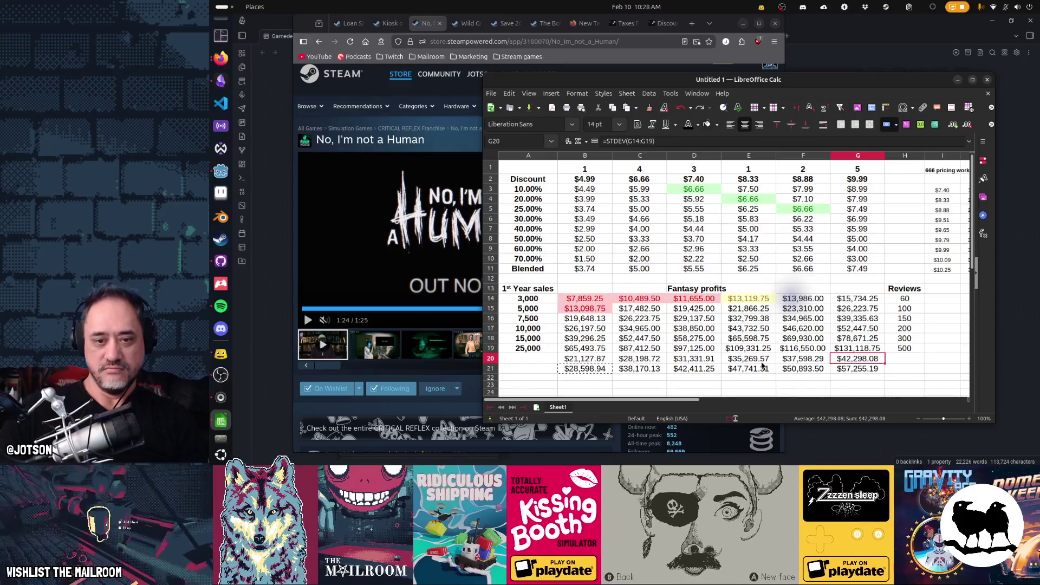
key("Up")
key("Up")
key("Down")
key("shift+Left")
key("shift+Left")
key("shift+Up")
key("shift+Up")
key("shift+Up")
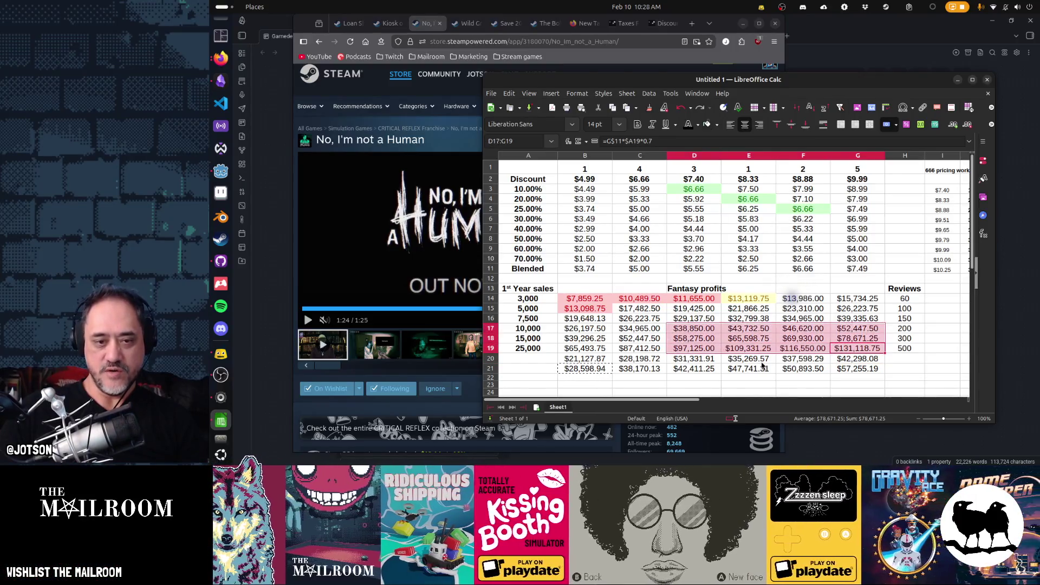
key("shift+Left")
key("shift+Left")
key("shift+Left")
key("Up")
key("Up")
key("Down")
key("Down")
key("Down")
Step: Select the sales figures A16:A19 in column A
key("Up")
key("Left")
key("Left")
key("Left")
key("shift+Up")
key("shift+Up")
key("shift+Up")
key("shift+Up")
key("shift+Up")
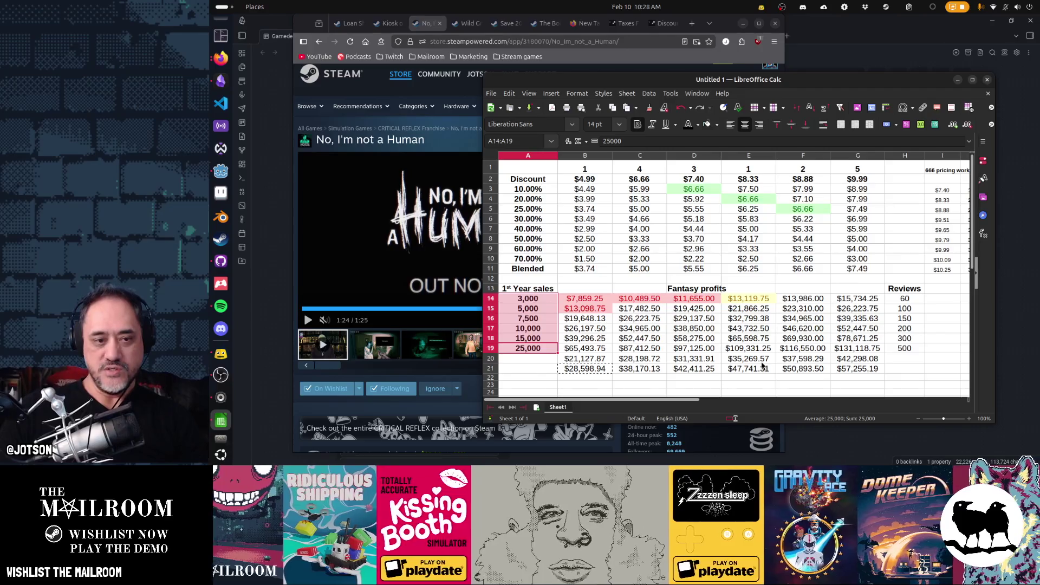
key("Down")
key("Down")
key("Down")
key("Up")
key("Up")
key("shift+Up")
key("shift+Up")
key("shift+Up")
Step: Copy the row 21 averages and select the standard deviations B20:G20
key("Down")
key("Down")
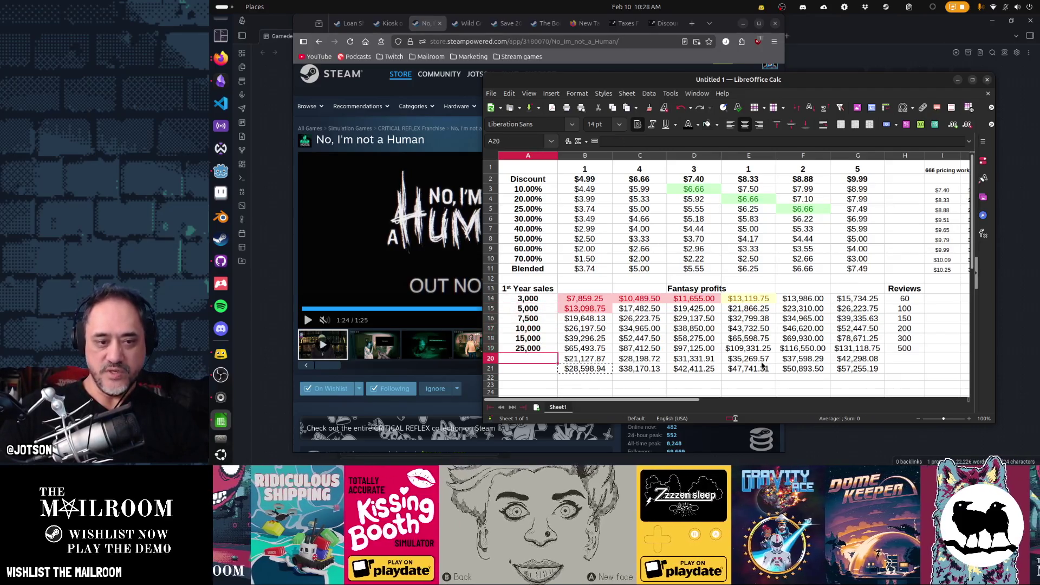
key("Right")
key("shift+Right")
key("shift+Right")
key("shift+Right")
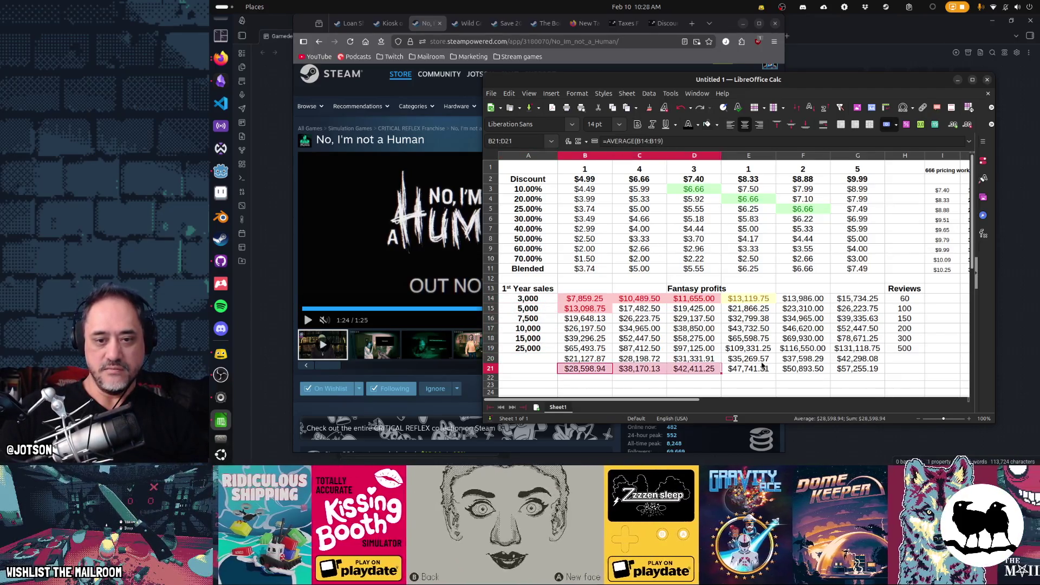
key("ctrl+c")
key("Up")
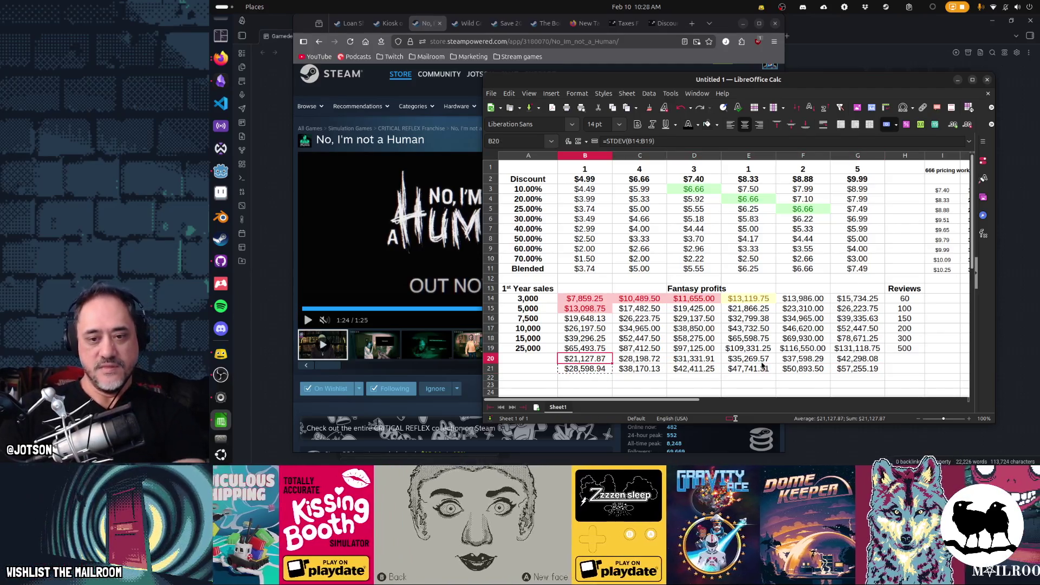
key("shift+Right")
key("shift+Right")
key("shift+Right")
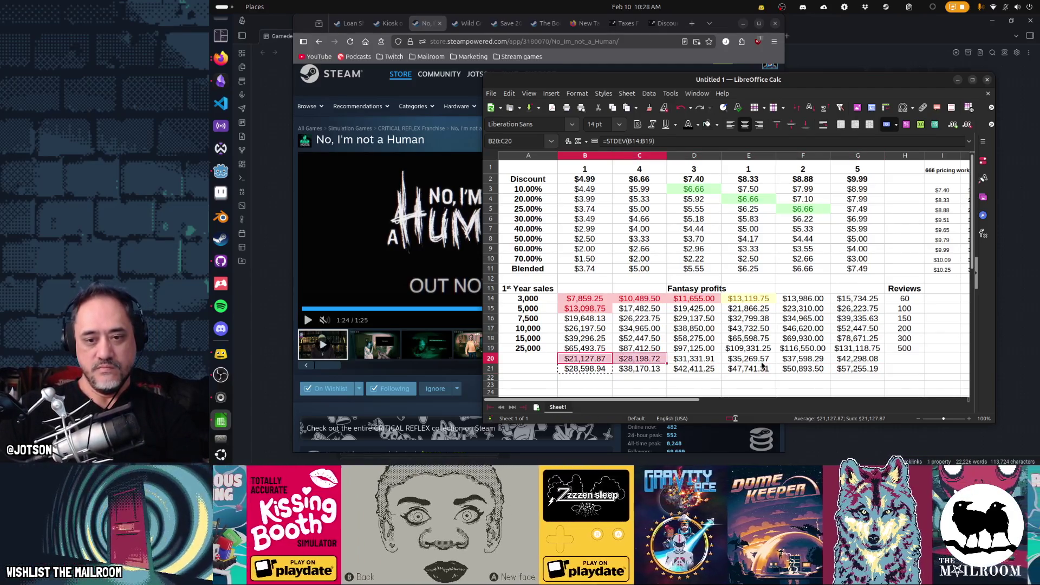
key("shift+Left")
key("shift+Left")
key("shift+Left")
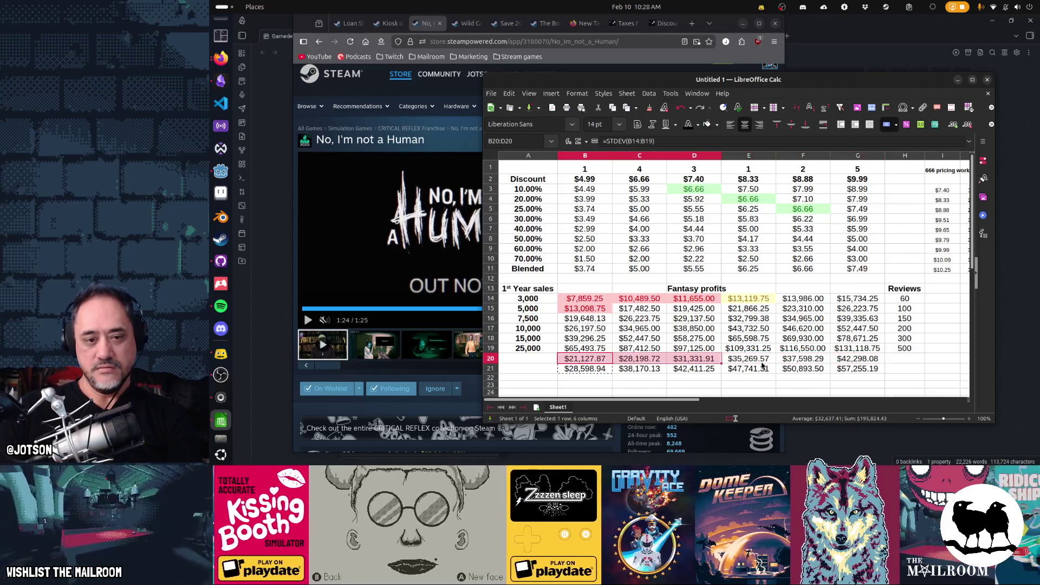
key("shift+Right")
key("shift+Right")
key("shift+Right")
key("shift+Right")
key("shift+Right")
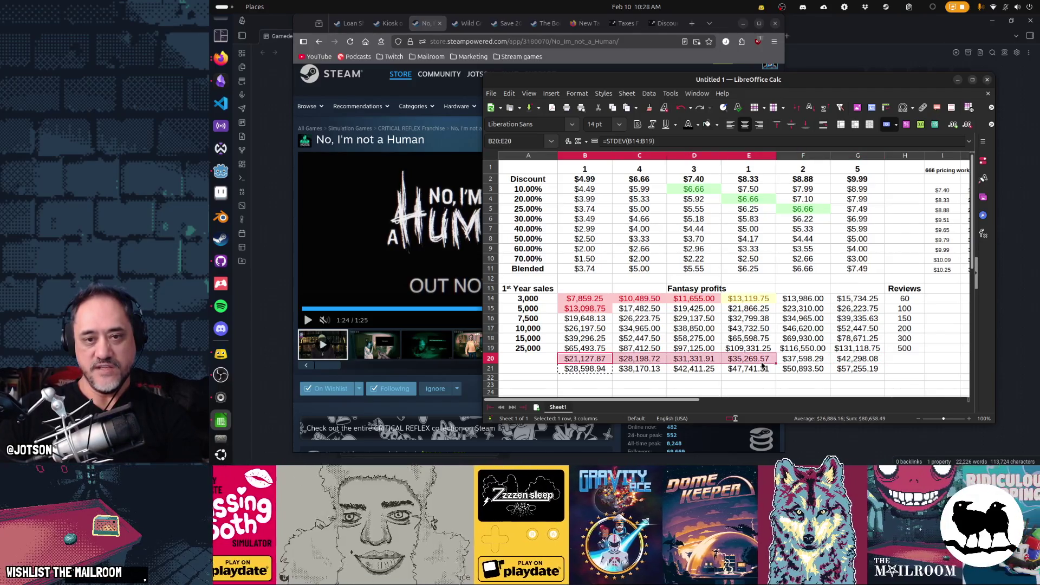
key("shift+Left")
key("shift+Left")
key("shift+Left")
key("shift+Left")
key("shift+Left")
key("shift+Left")
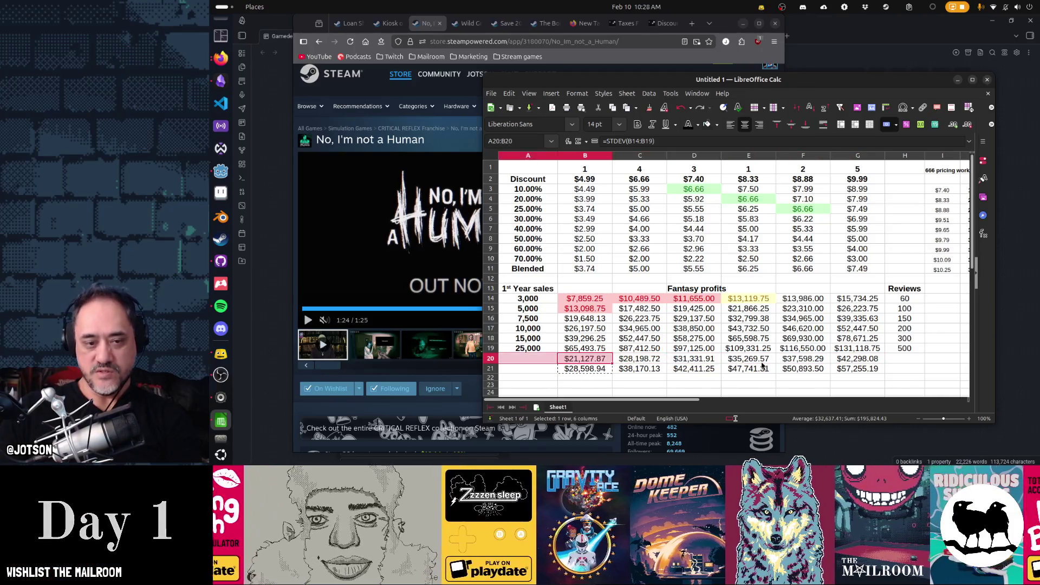
key("shift+Right")
key("shift+Right")
key("shift+Right")
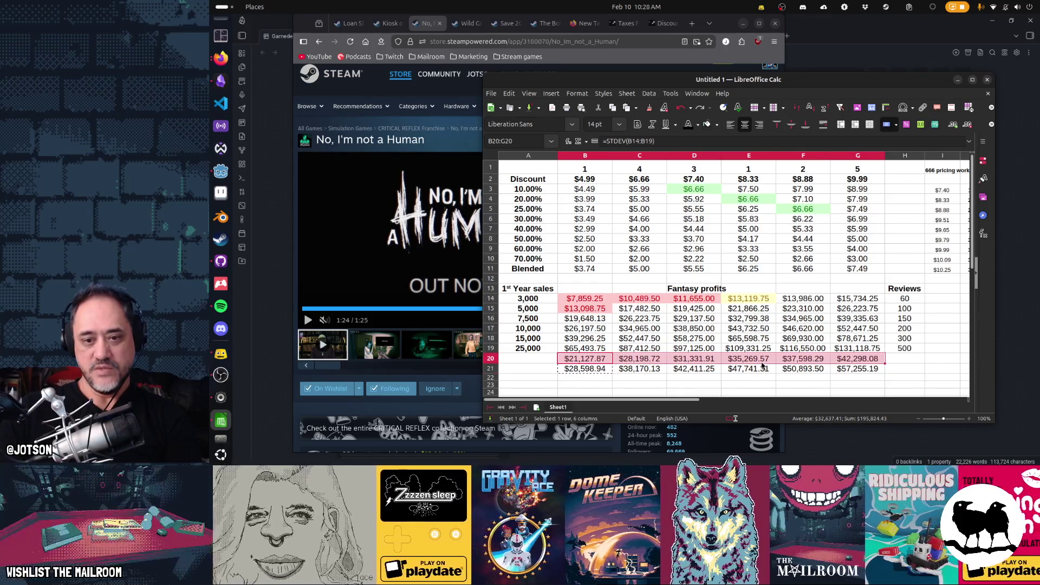
Step: Clear B20:G21, the standard deviation and average rows
key("Down")
key("Right")
key("Right")
key("Right")
key("Up")
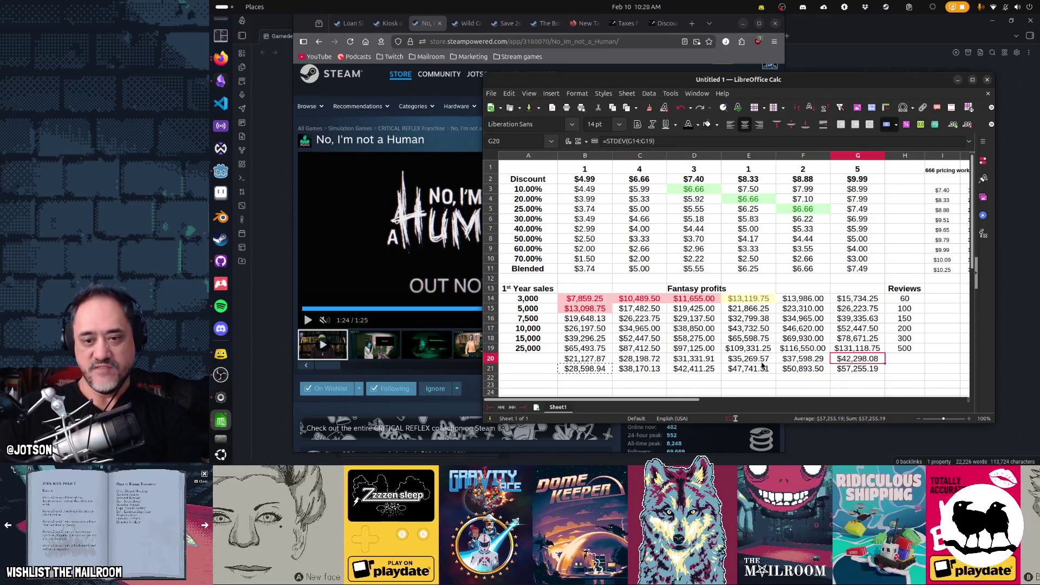
key("Down")
key("Left")
key("Left")
key("Left")
key("shift+Up")
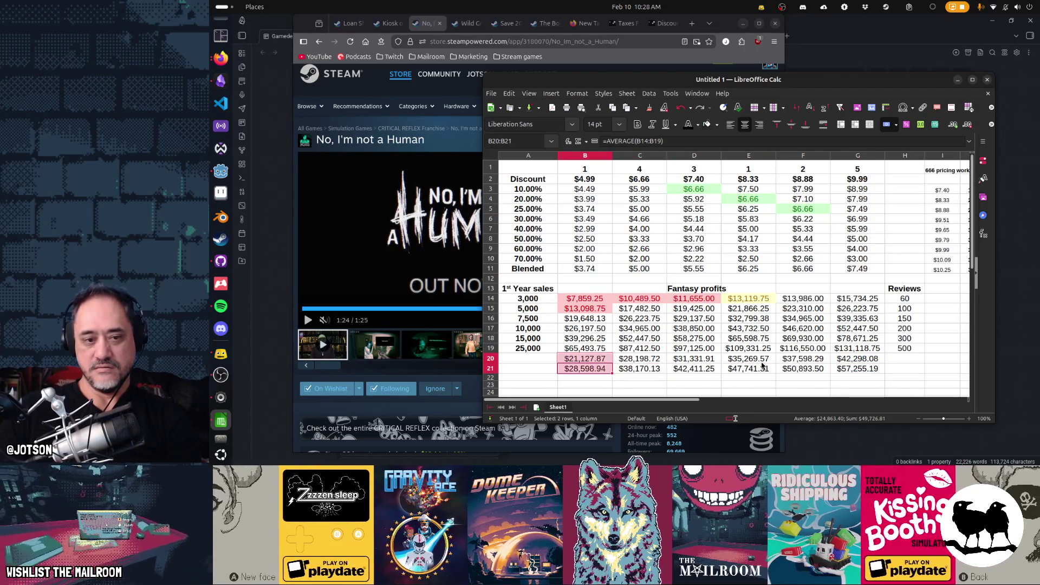
key("shift+Right")
key("shift+Right")
key("shift+Right")
key("shift+Right")
key("shift+Right")
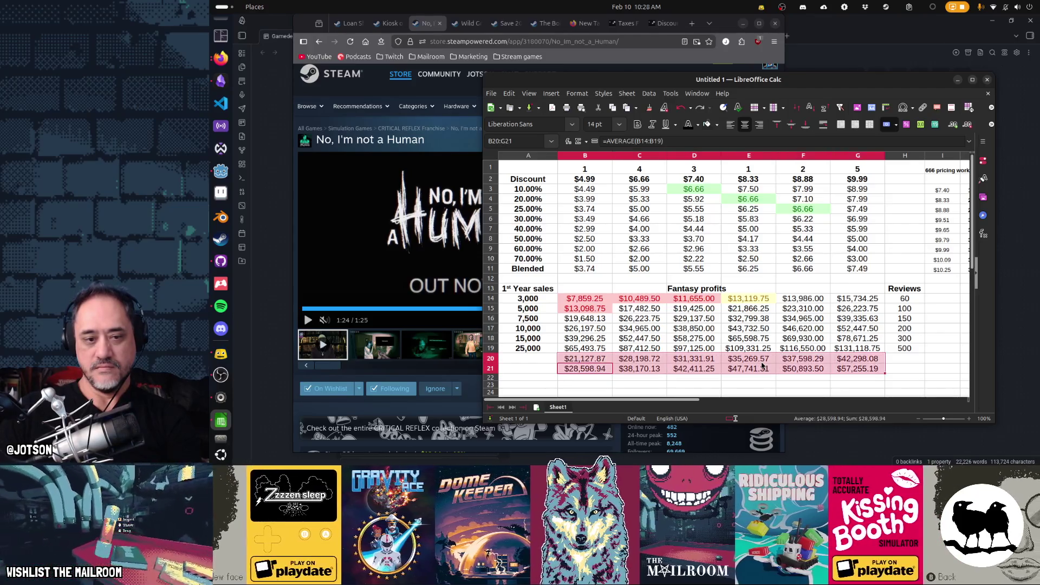
key("Delete")
key("Home")
key("Up")
key("Up")
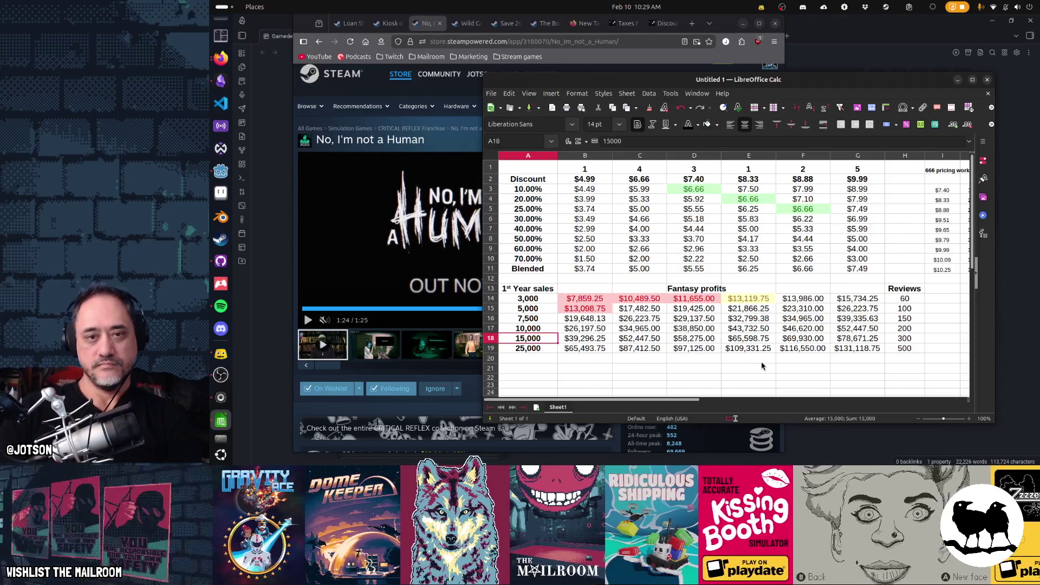
Step: Replace the 5 above the $9.99 price in G1 with X
key("Up")
key("Up")
key("Up")
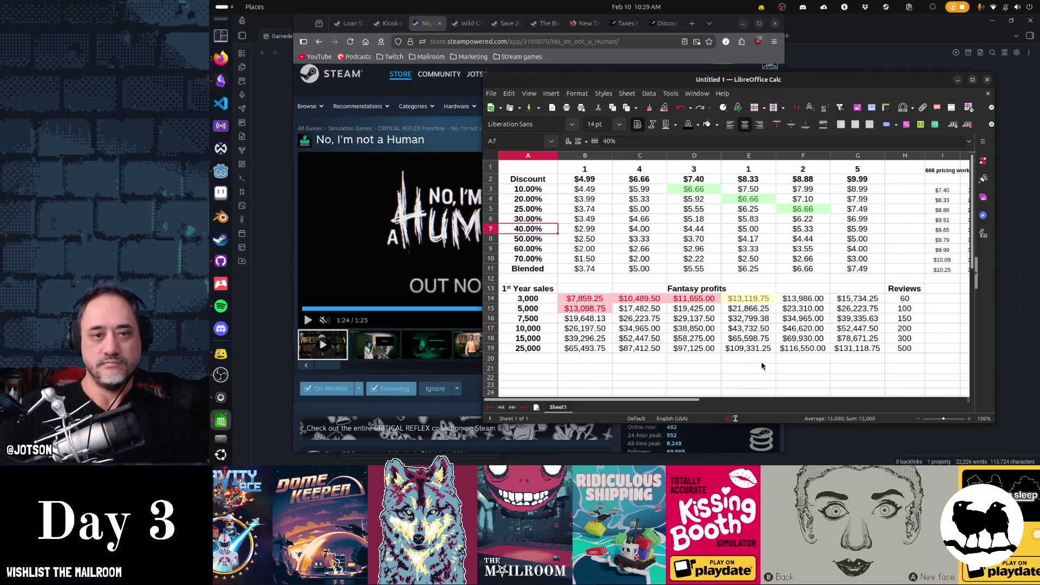
key("Right")
key("Right")
key("Right")
key("Right")
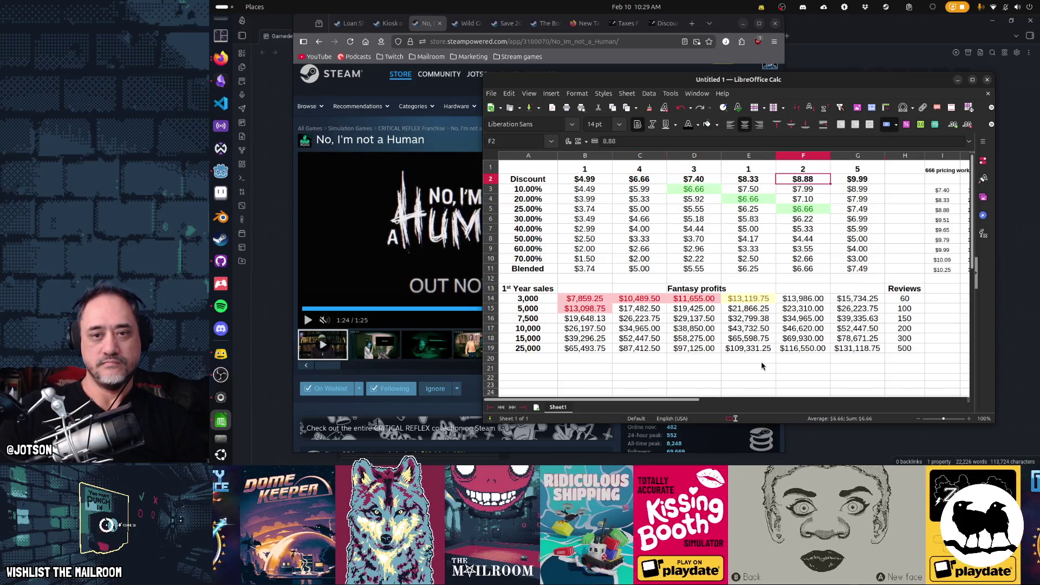
key("Up")
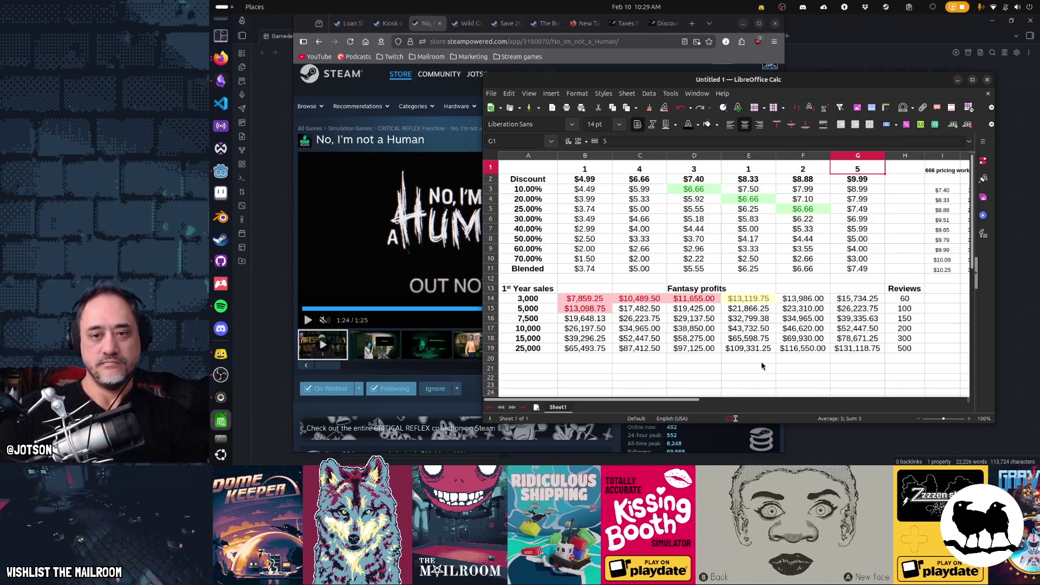
type("X")
key("Left")
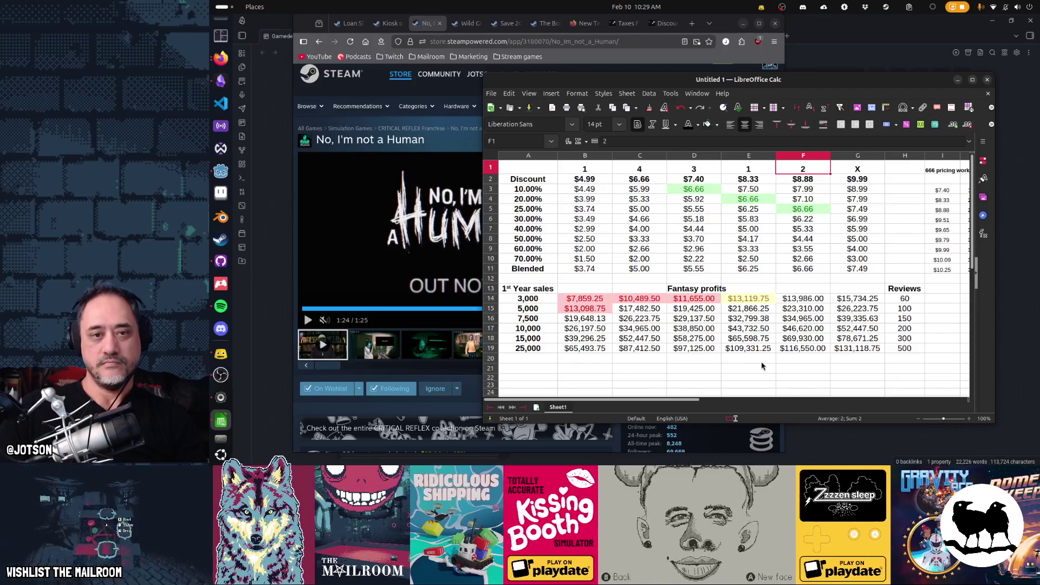
Step: Undo an accidental X in D1, restoring the 3 above $7.40
key("shift+Left")
key("shift+Left")
key("shift+Down")
key("shift+Down")
key("shift+Down")
key("shift+Down")
key("shift+Down")
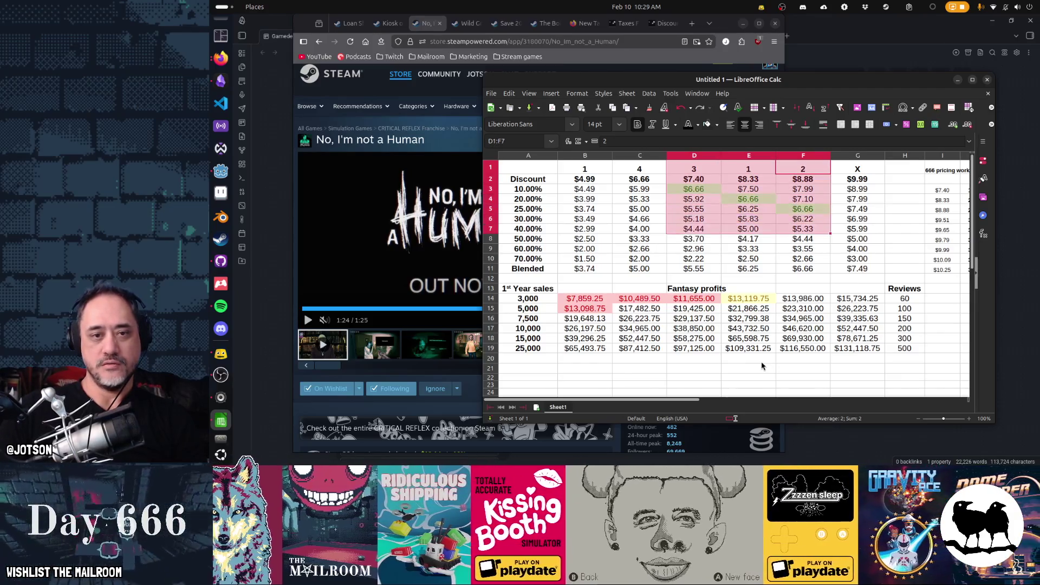
key("ctrl+Up")
key("Right")
key("Left")
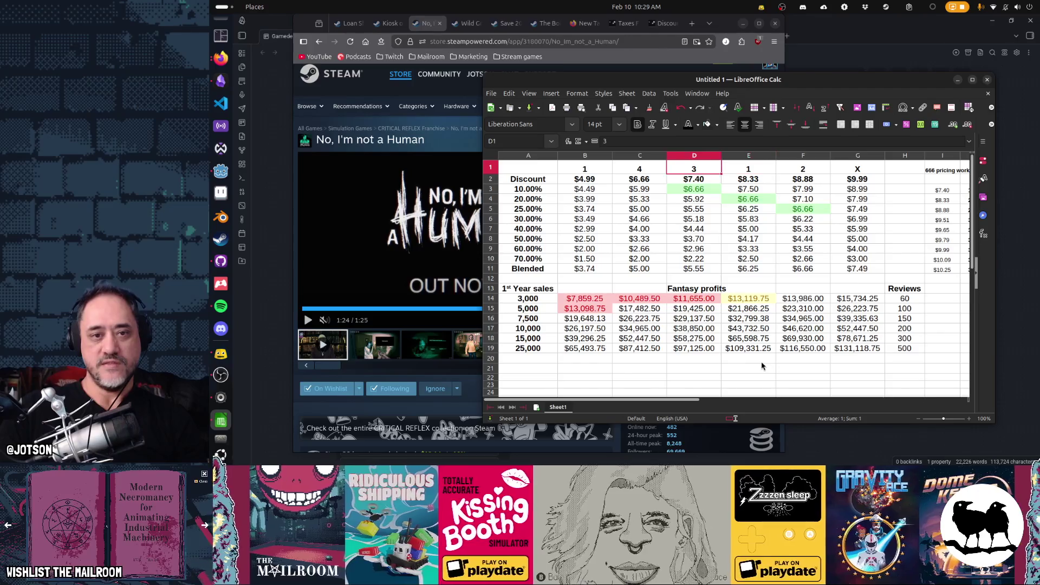
type("X")
key("Return")
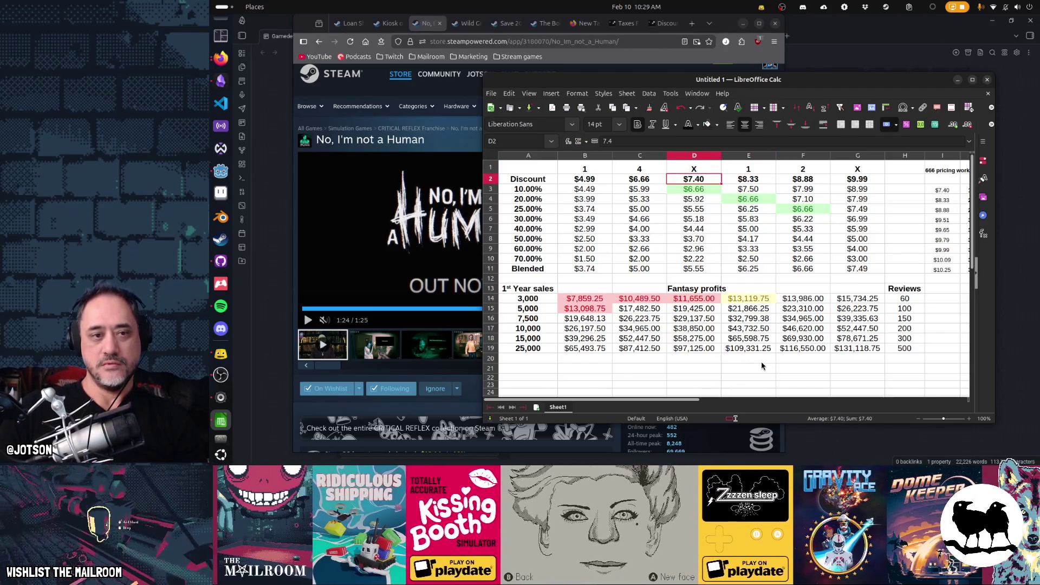
key("ctrl+z")
Step: Replace the 4 above the $6.66 price in C1 with X
key("Left")
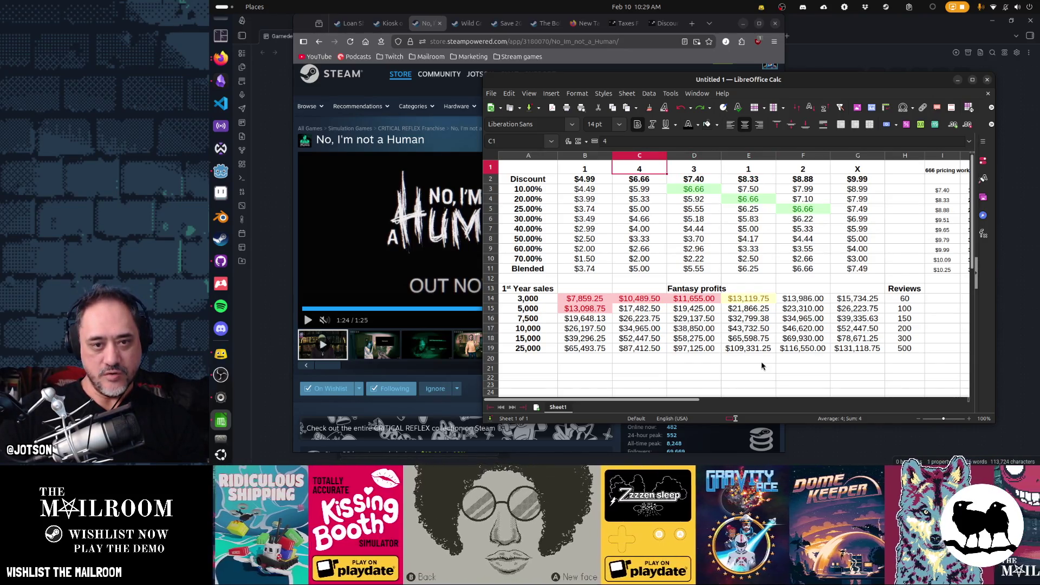
type("X")
key("Left")
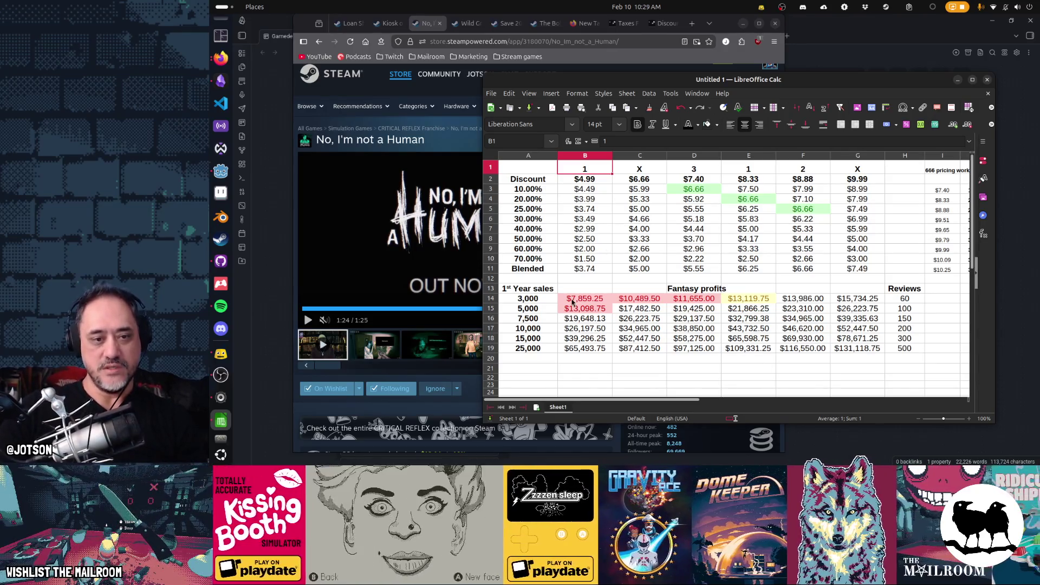
left_click(747, 298)
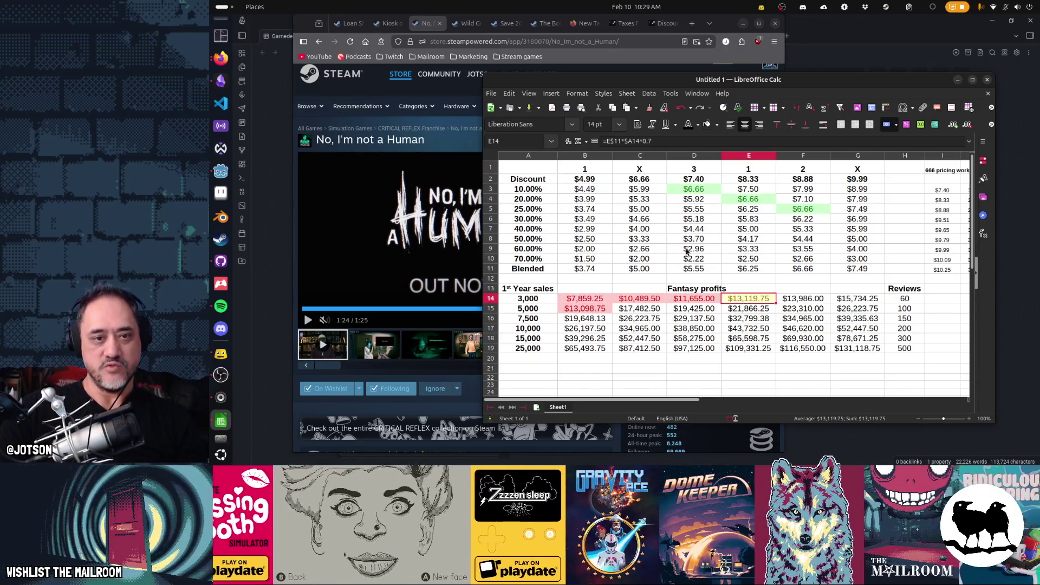
left_click_drag(640, 299, 596, 302)
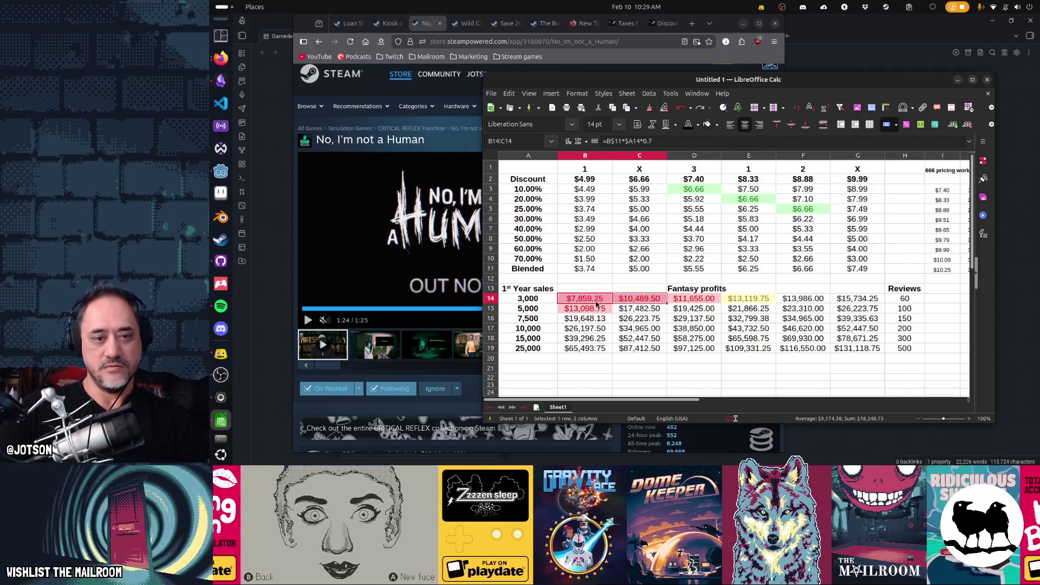
left_click(594, 310)
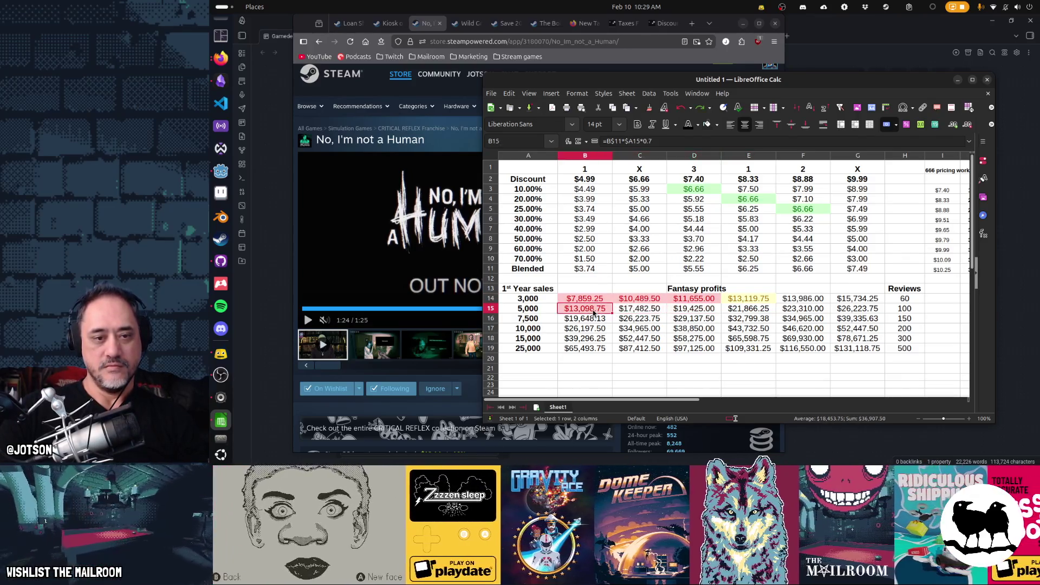
mouse_move(588, 319)
left_mouse_down()
mouse_move(642, 324)
mouse_move(623, 333)
left_mouse_up()
mouse_move(583, 341)
left_mouse_down()
mouse_move(631, 340)
mouse_move(593, 349)
mouse_move(628, 351)
left_mouse_up()
mouse_move(582, 298)
left_mouse_down()
mouse_move(632, 309)
mouse_move(639, 349)
left_mouse_up()
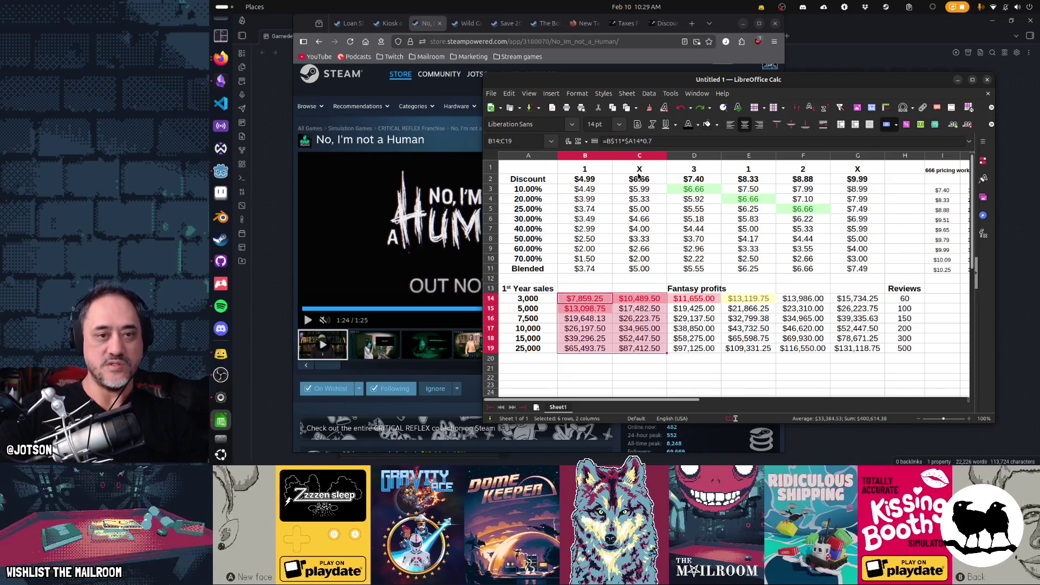
left_click(642, 169)
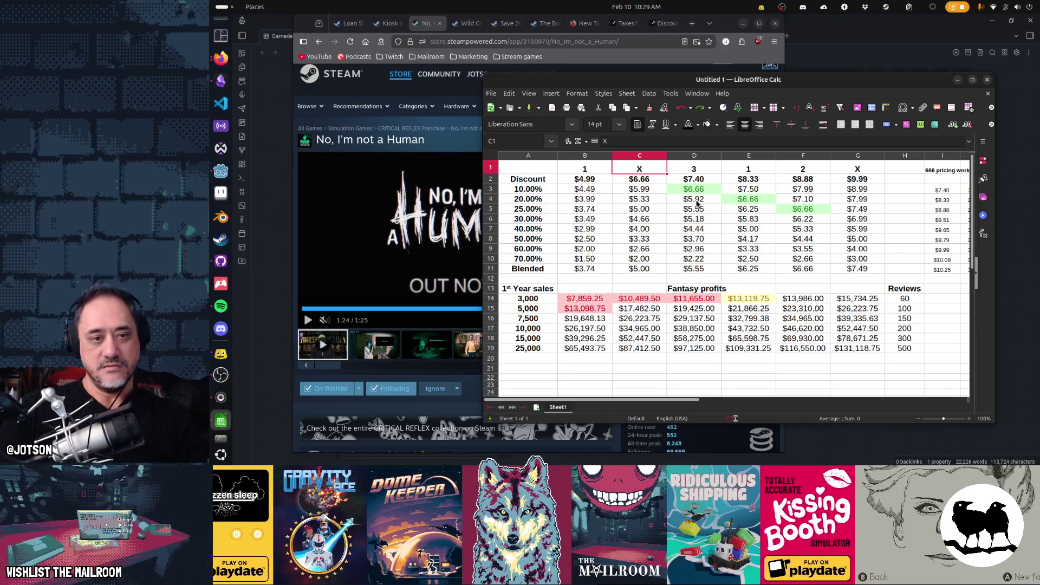
left_click(592, 183)
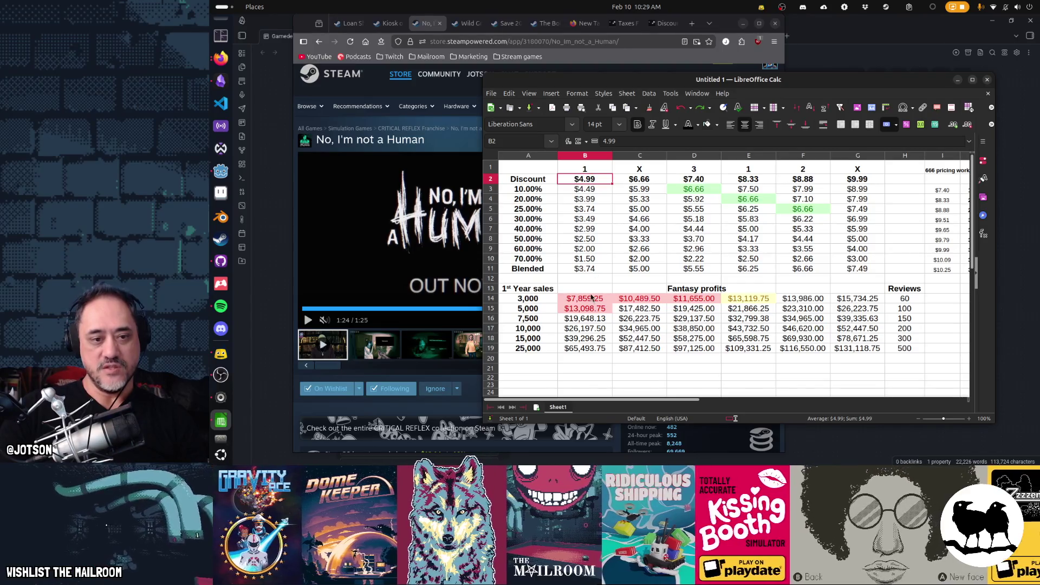
left_click(577, 332)
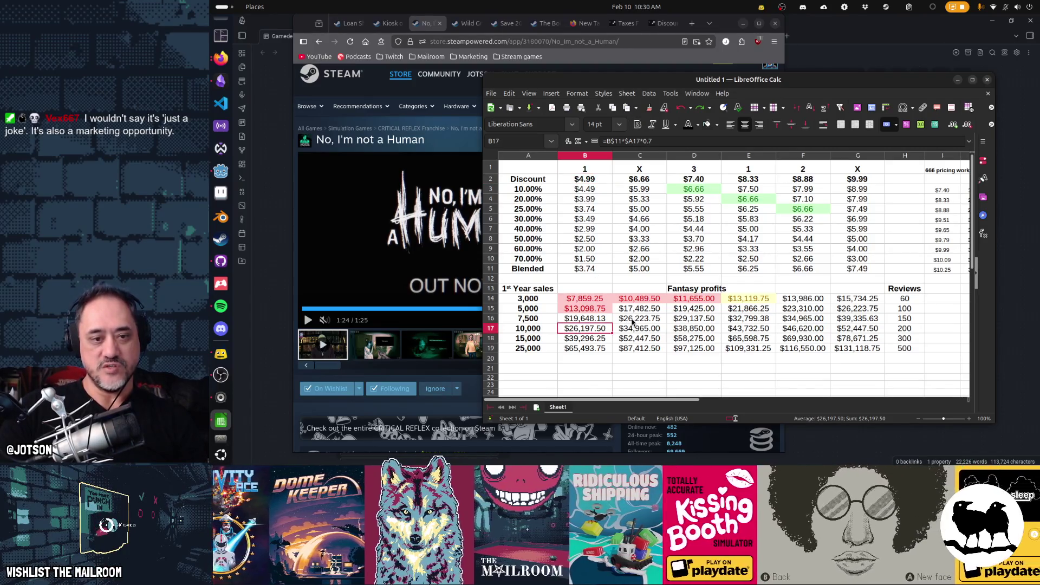
left_click(633, 321)
left_click(601, 330)
left_click(632, 318)
left_click(598, 337)
left_click(631, 323)
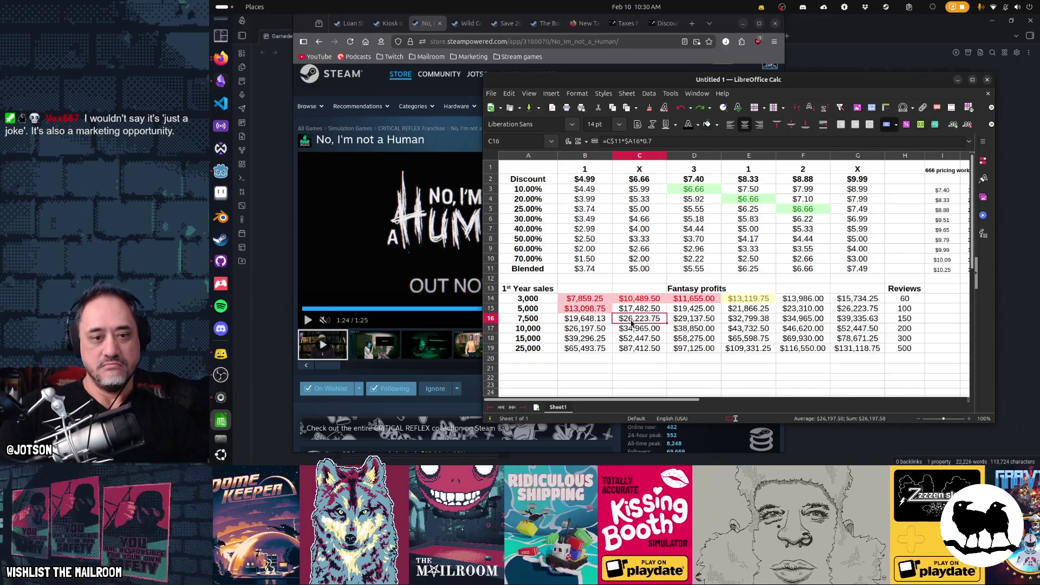
left_click(593, 340)
left_click(628, 331)
left_click(596, 338)
left_click(631, 331)
left_click_drag(594, 339, 592, 176)
left_click(587, 229)
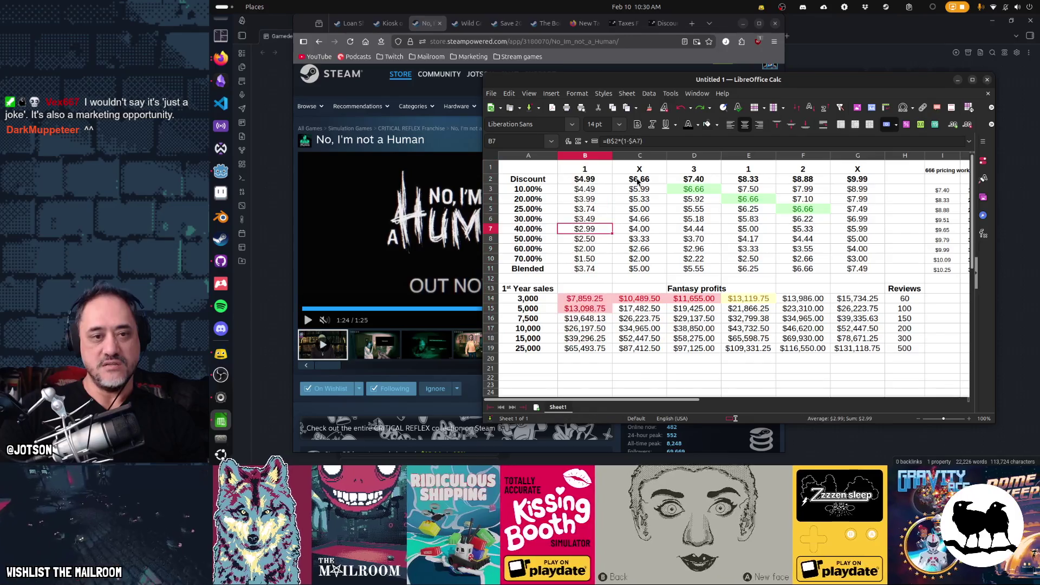
left_click(657, 220)
key("ctrl+Up")
key("Right")
key("Right")
key("Right")
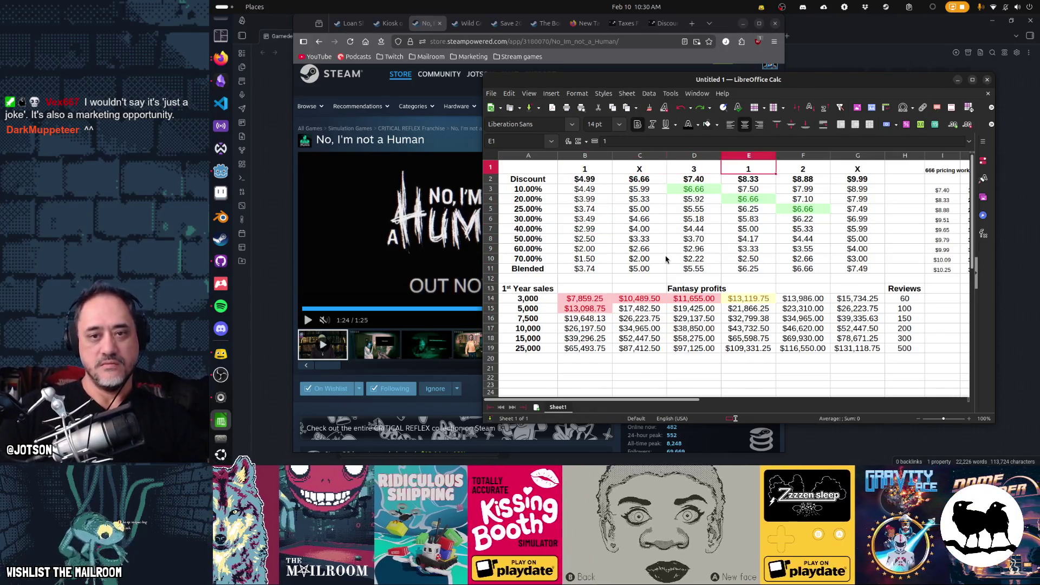
key("Left")
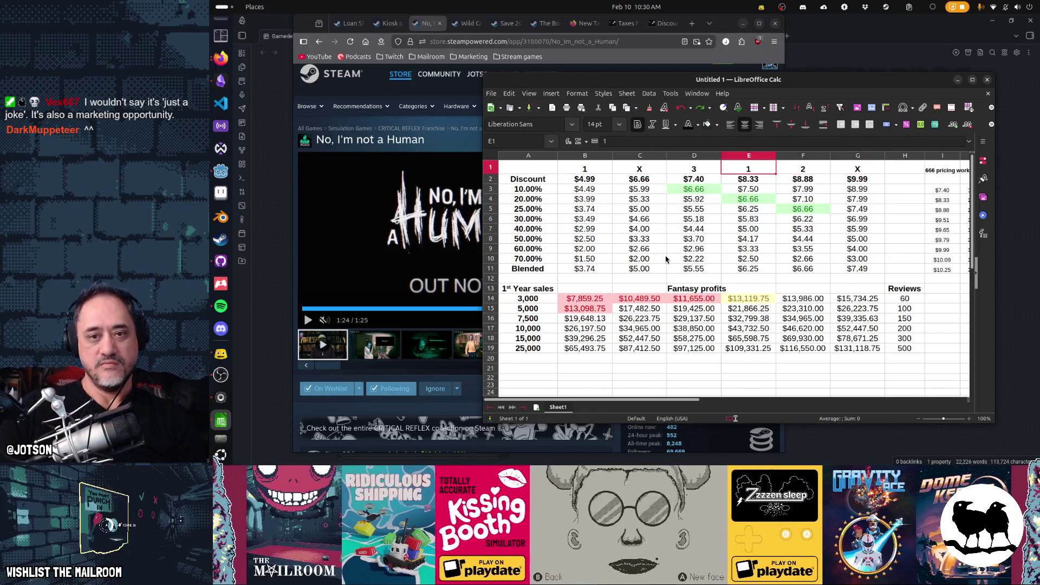
key("shift+Left")
key("shift+Left")
key("Left")
key("Left")
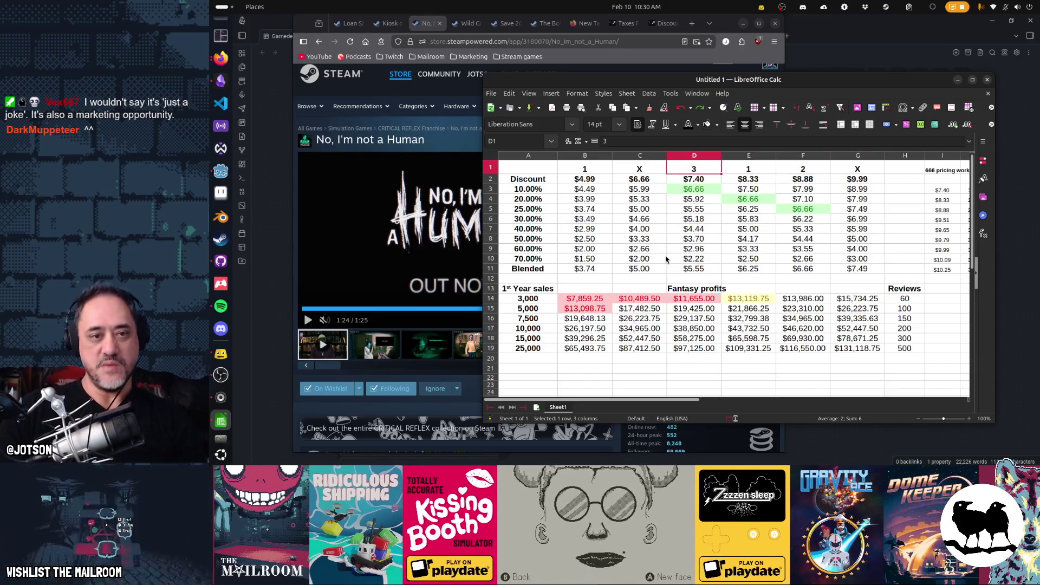
key("shift+Down")
key("shift+Down")
key("shift+Down")
key("shift+Down")
key("shift+Down")
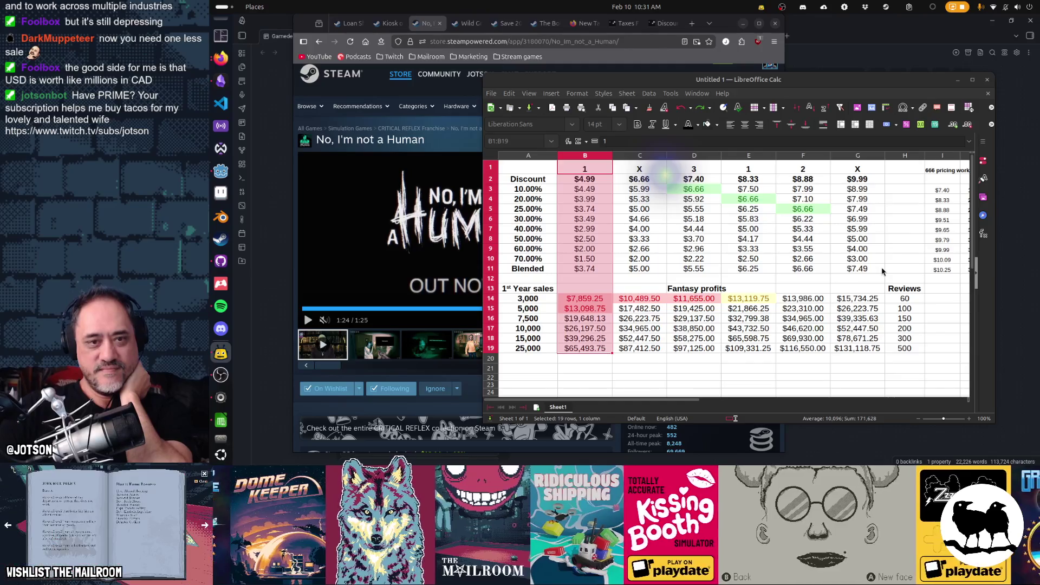
Step: Select the $6.66 and $9.99 columns' prices and profits, C2:C19 and G2:G19
left_click(746, 159)
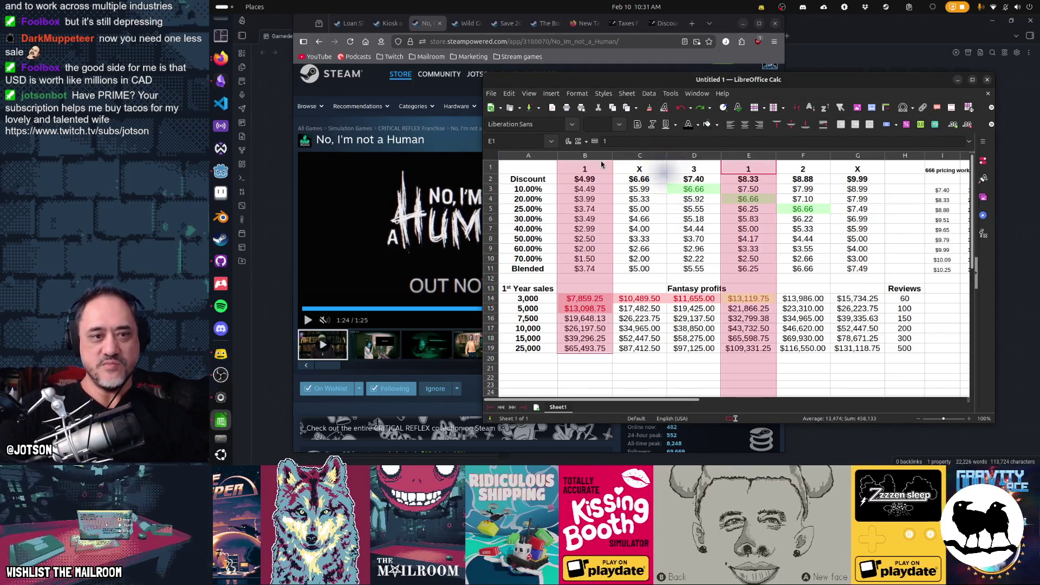
left_click(595, 157)
left_click(608, 169)
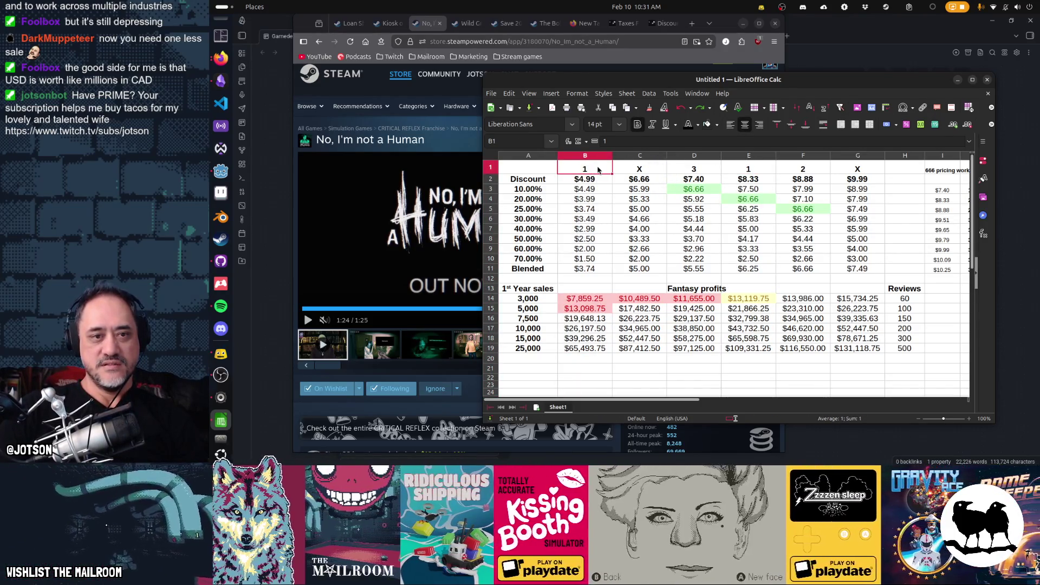
left_click(699, 173)
left_click(803, 178)
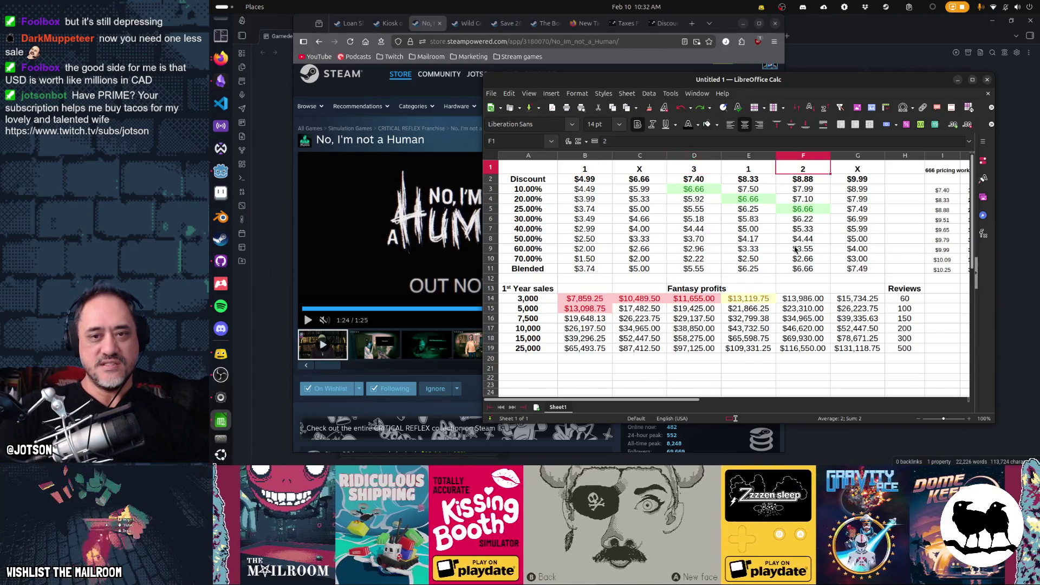
left_click(645, 170)
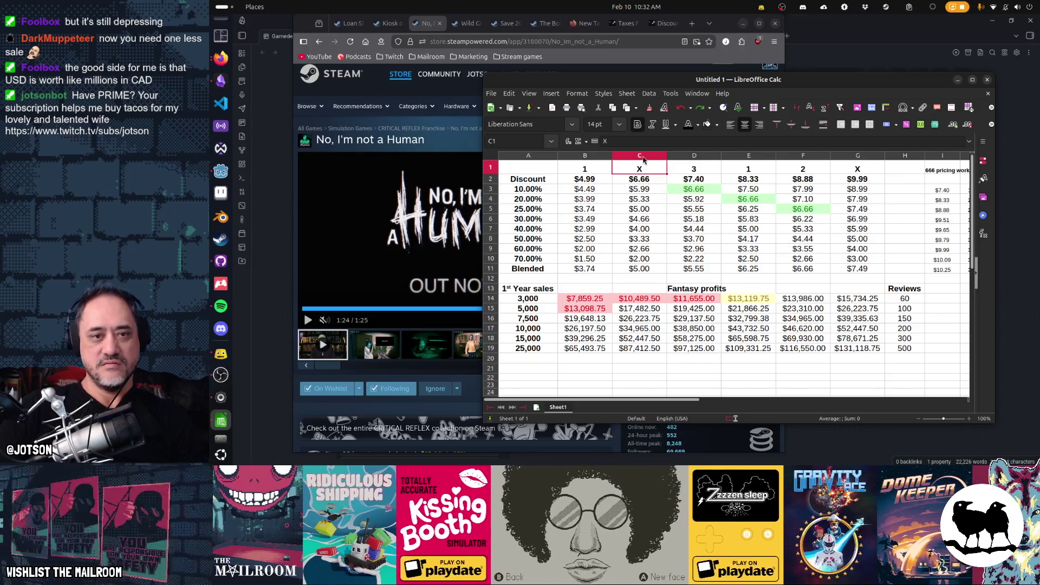
left_click_drag(644, 182, 644, 349)
left_click_drag(856, 180, 856, 349, "ctrl")
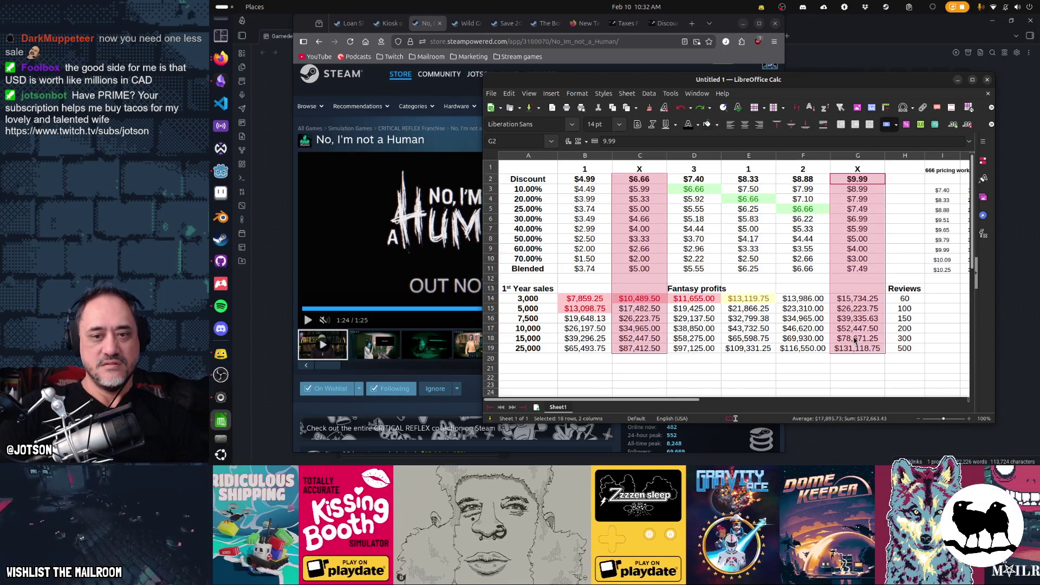
Step: Apply a single strikethrough font effect to both selected columns
right_click(638, 238)
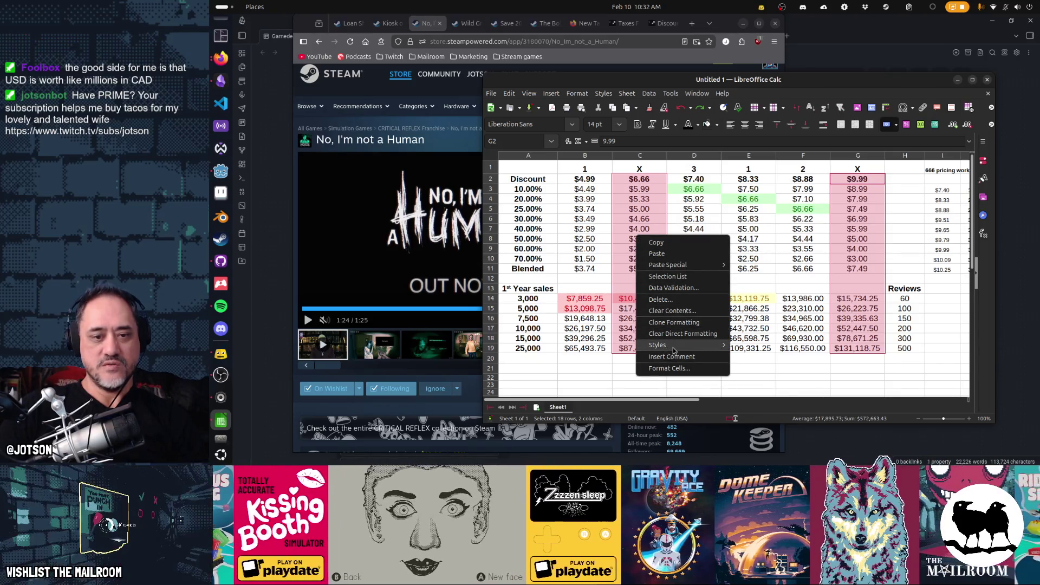
left_click(675, 371)
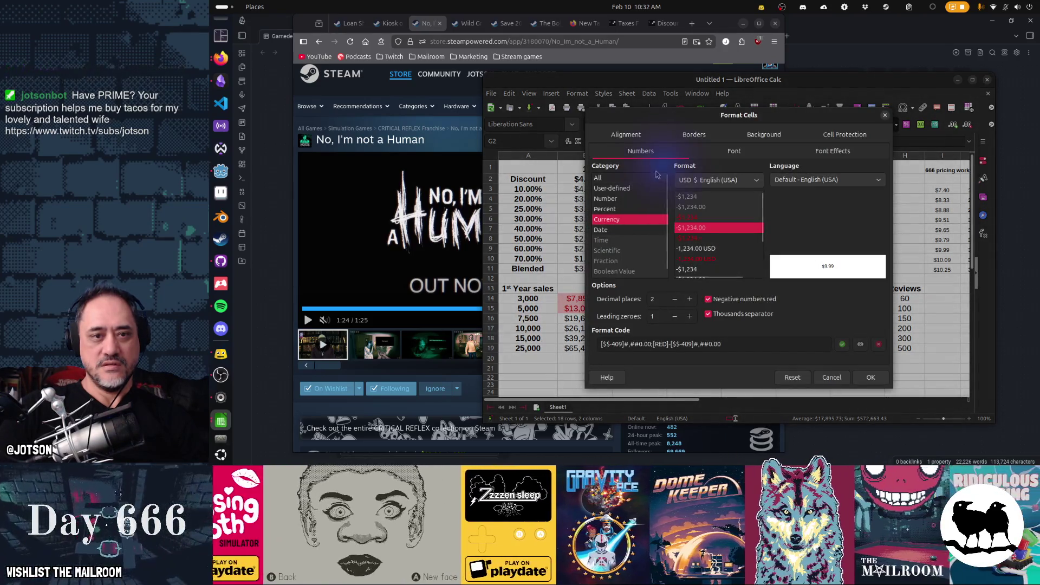
left_click(745, 151)
left_click(821, 151)
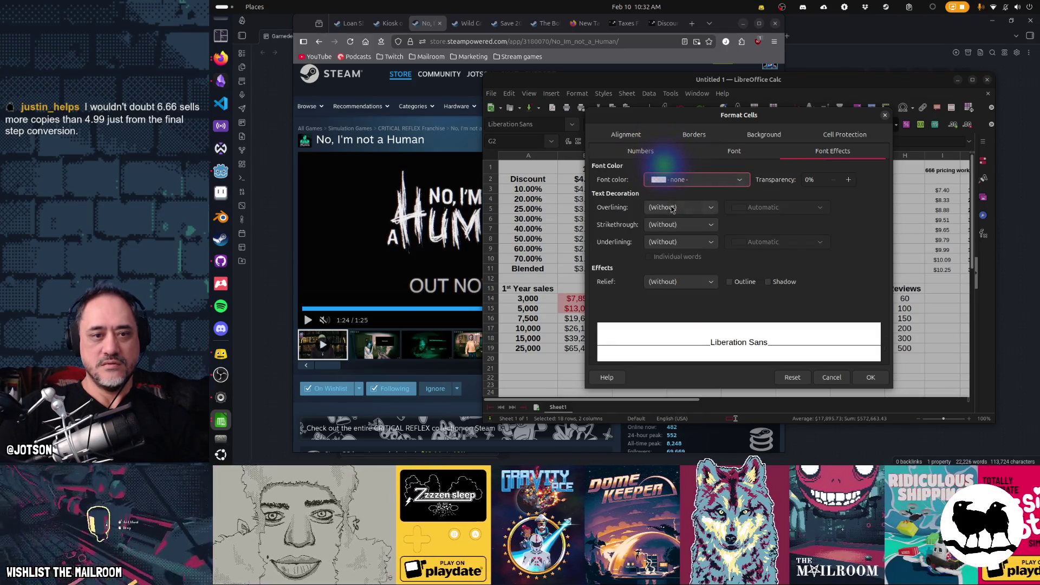
left_click(680, 225)
left_click(670, 252)
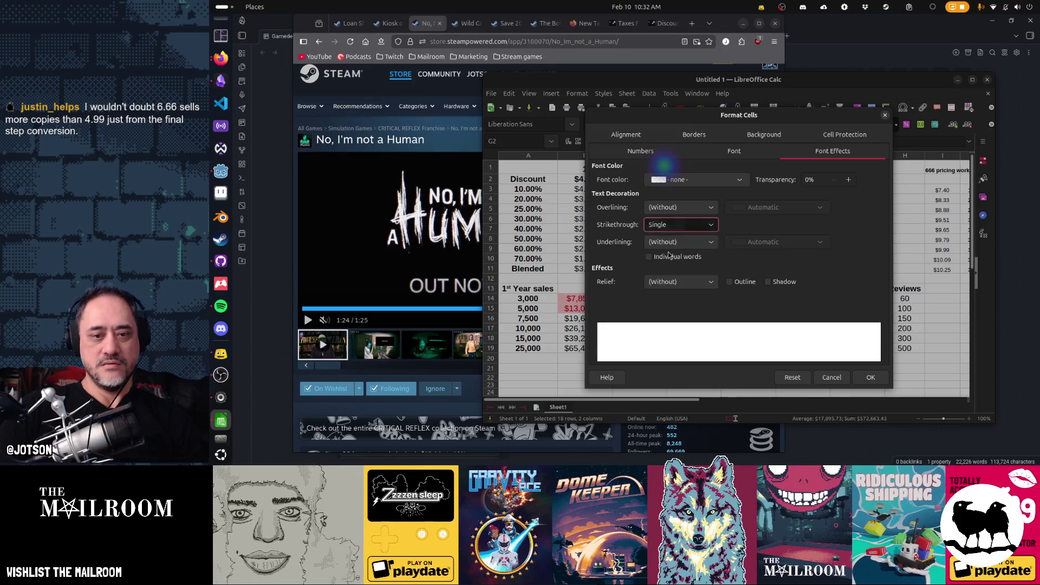
left_click(871, 378)
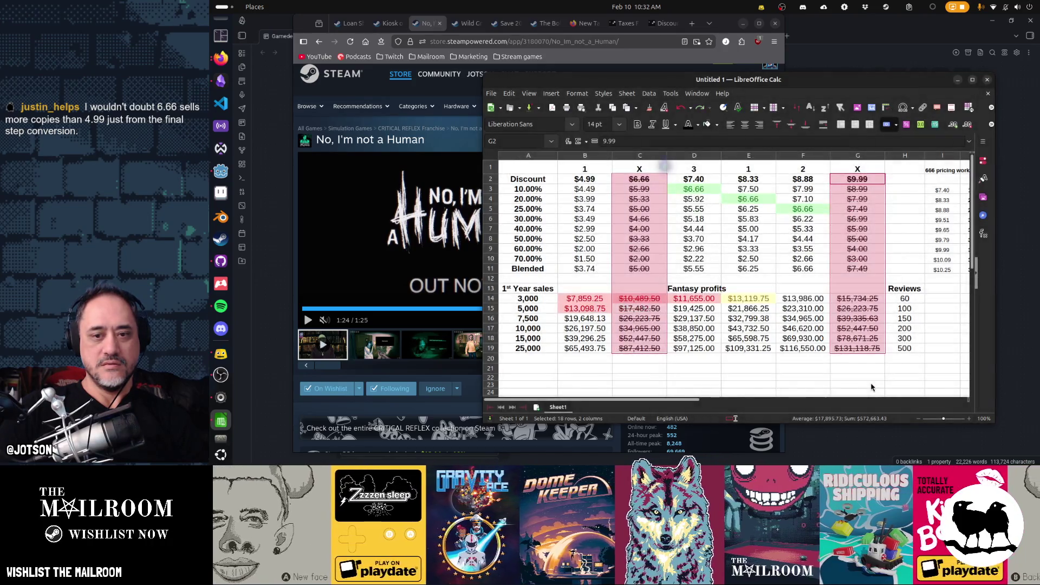
left_click(791, 302)
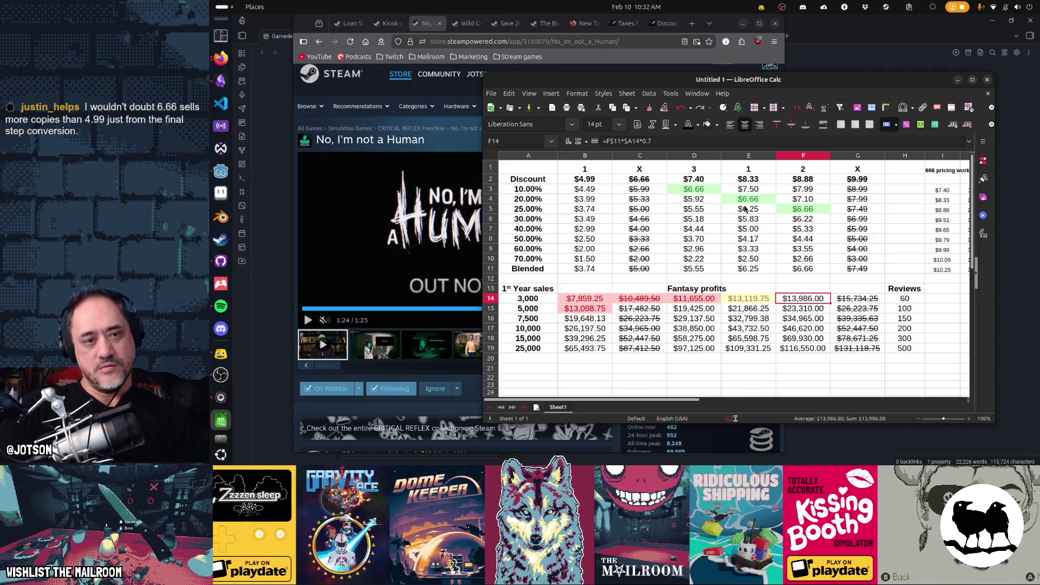
Step: Select the $8.88 column's prices and profits, F2:F19
left_click(748, 179)
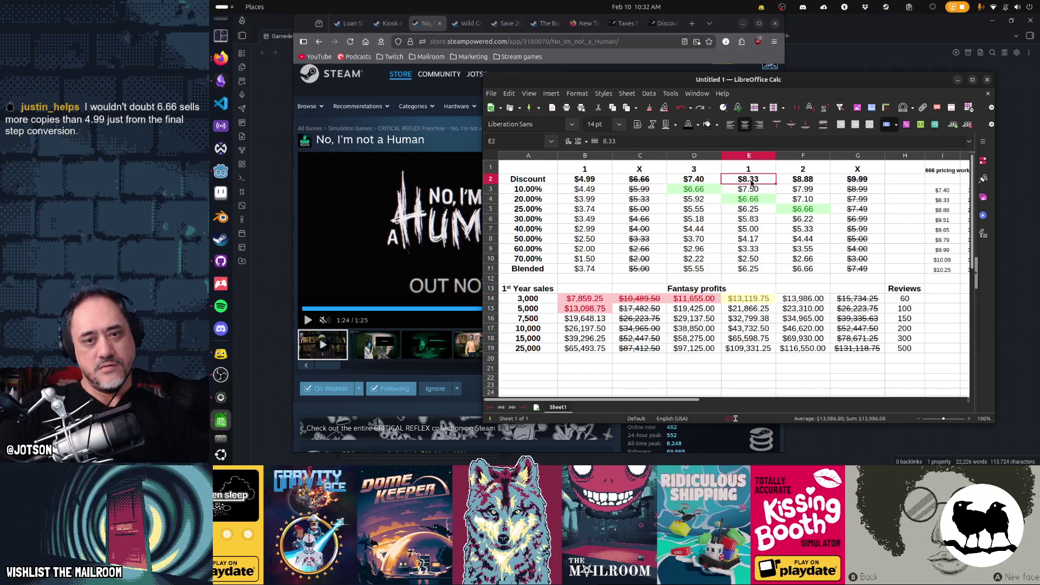
left_click(750, 200)
left_click(800, 200)
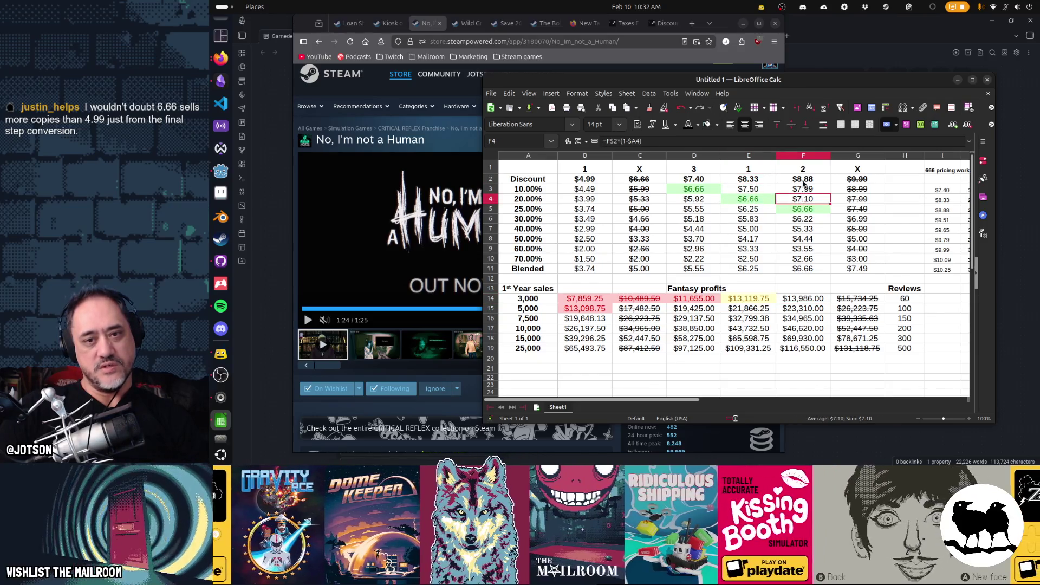
left_click_drag(803, 169, 811, 345)
mouse_move(748, 348)
left_mouse_down()
mouse_move(804, 349)
mouse_move(806, 182)
left_mouse_up()
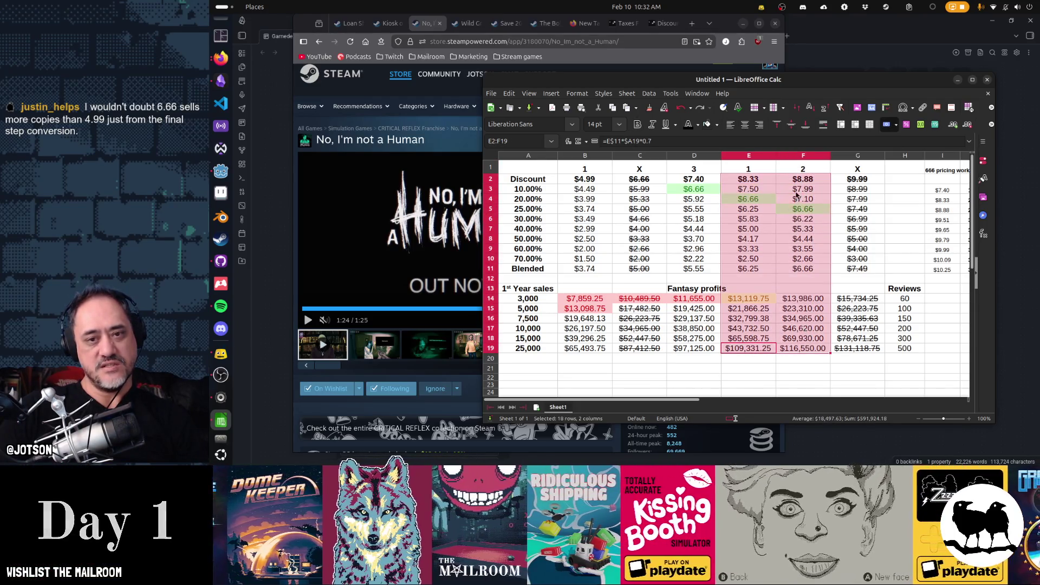
left_click(802, 180)
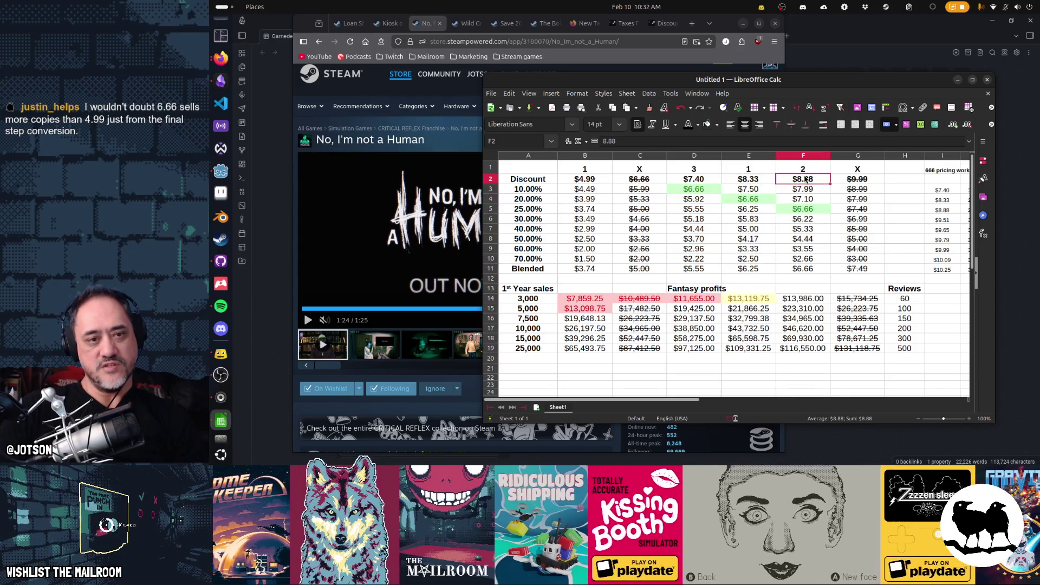
left_click_drag(807, 181, 808, 349)
Step: Give the selected F2:F19 cells a single strikethrough
right_click(807, 337)
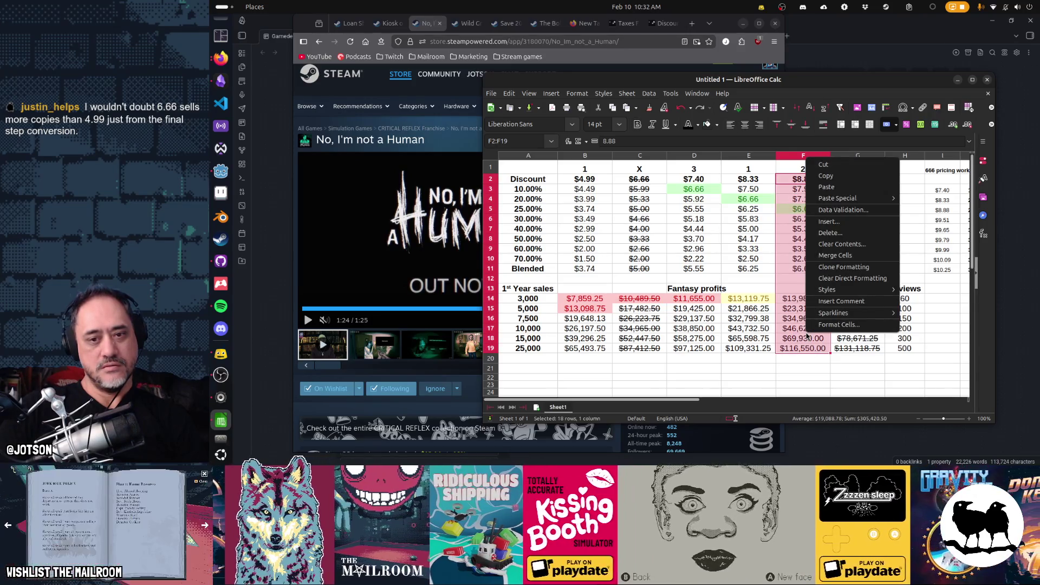
left_click(824, 325)
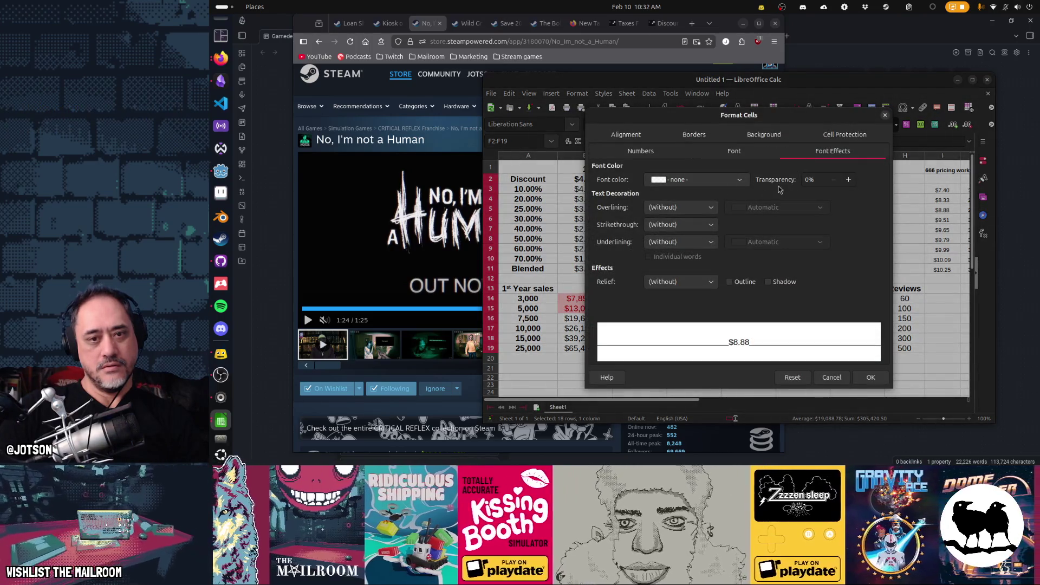
left_click(690, 225)
left_click(689, 248)
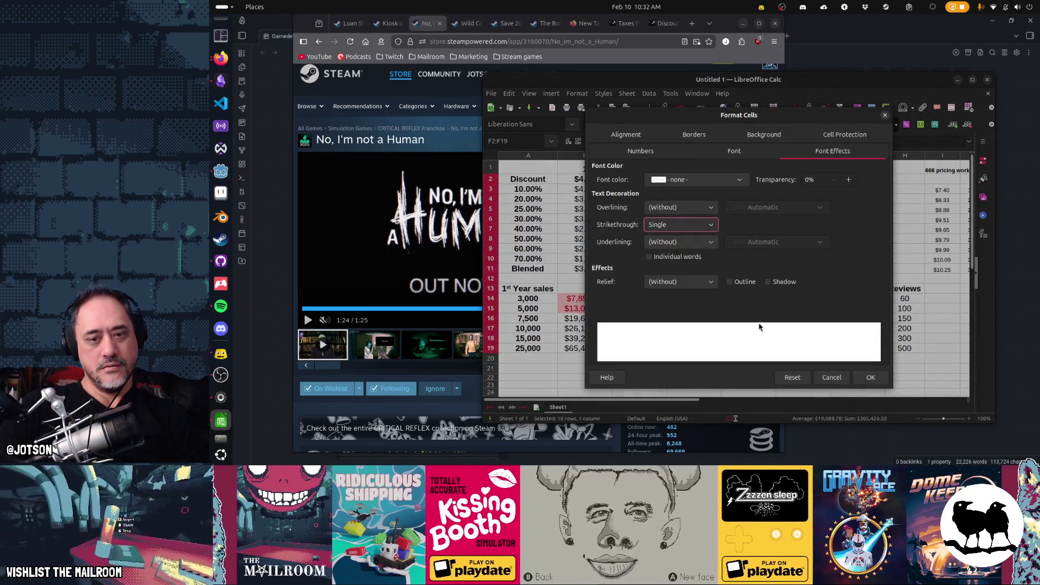
left_click(871, 377)
left_click(786, 309)
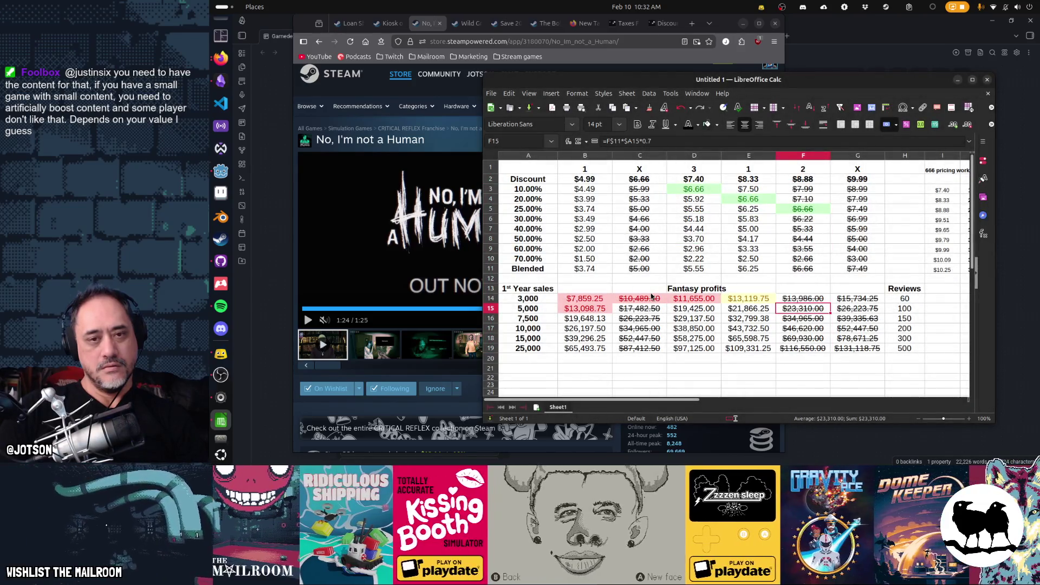
left_click(747, 161)
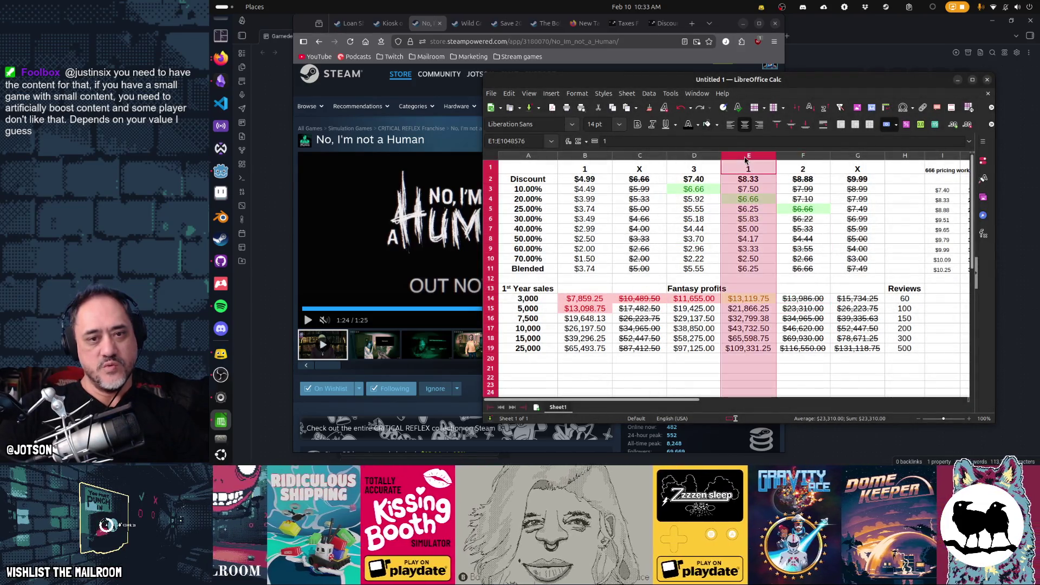
Step: Compare the $4.99 and $6.66 base prices and their discount formulas
left_click(695, 159, "shift")
left_click(585, 156, "ctrl")
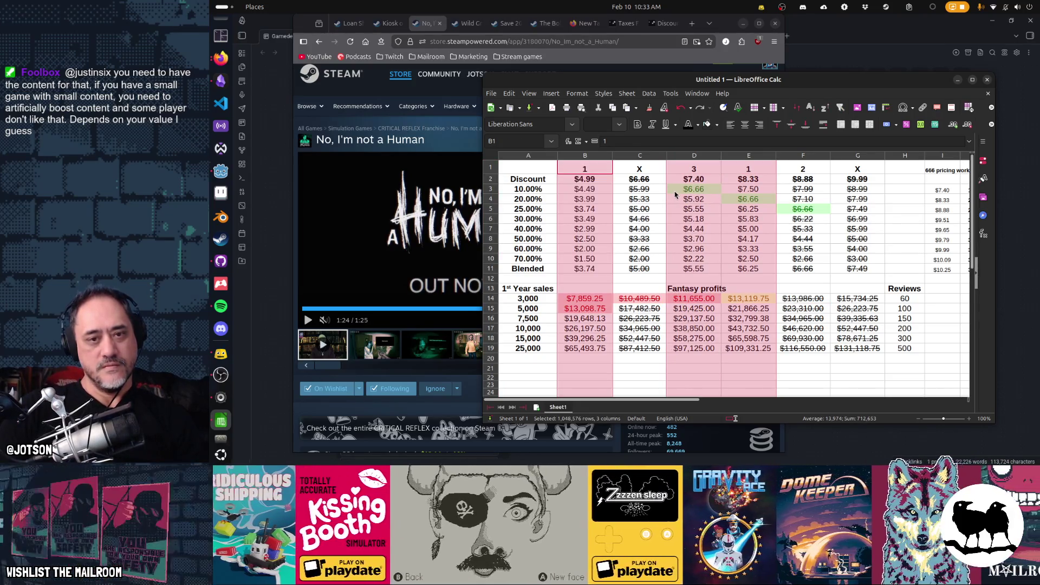
left_click(672, 192)
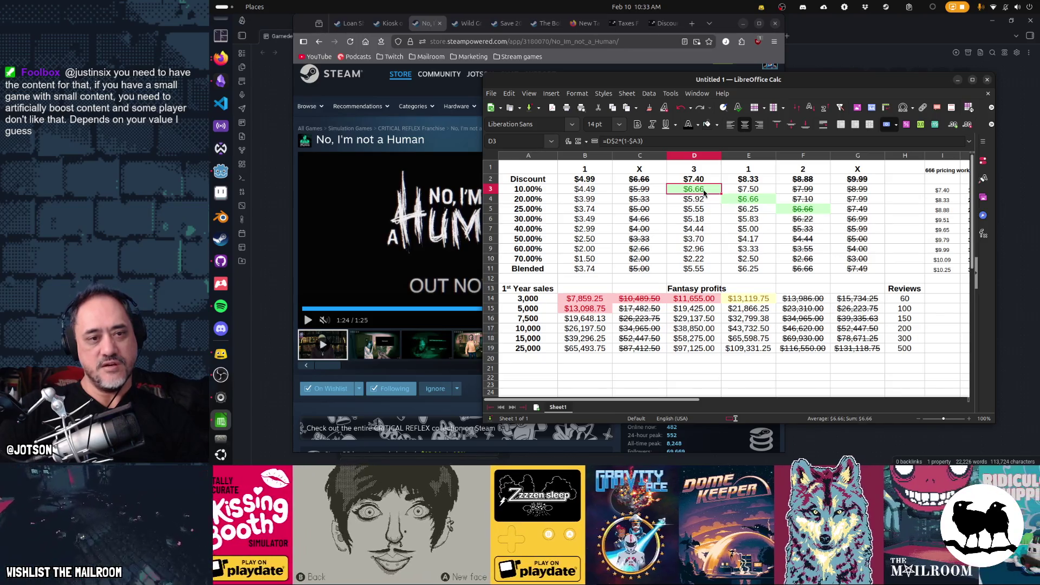
left_click(725, 199)
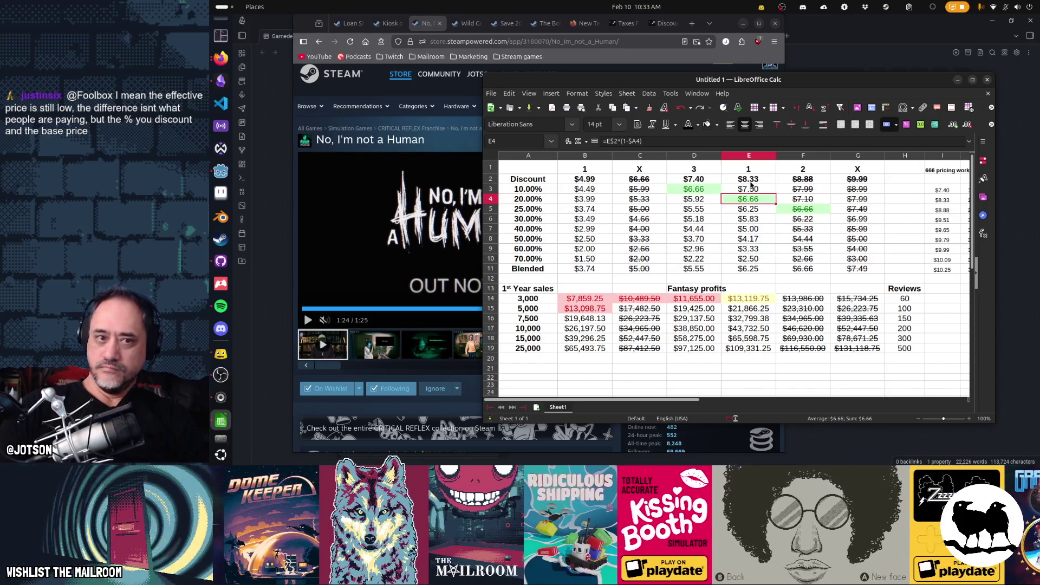
mouse_move(639, 179)
left_mouse_down()
mouse_move(585, 182)
mouse_move(580, 352)
left_mouse_up()
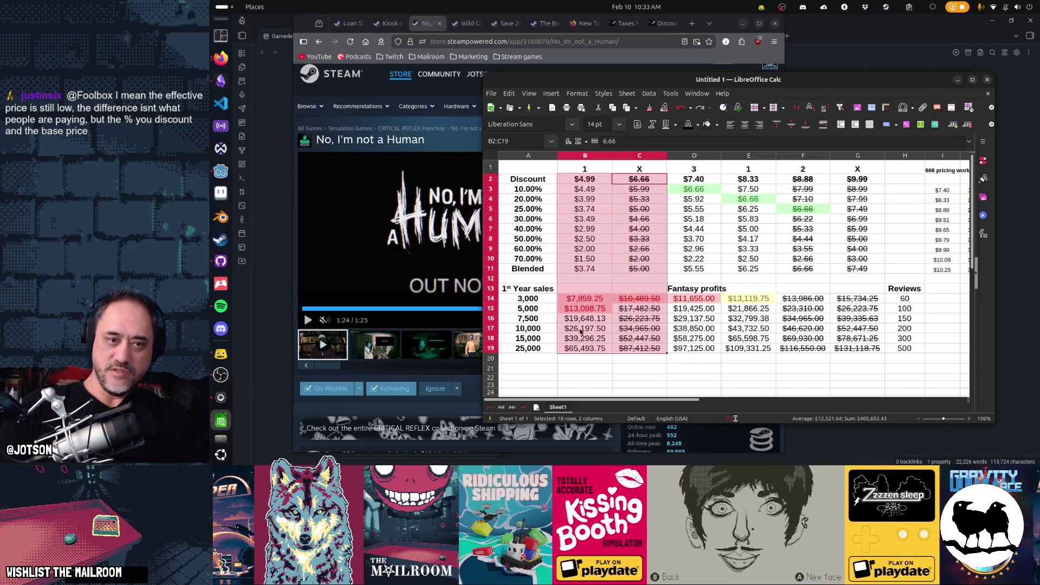
left_click(585, 172)
left_click(585, 179)
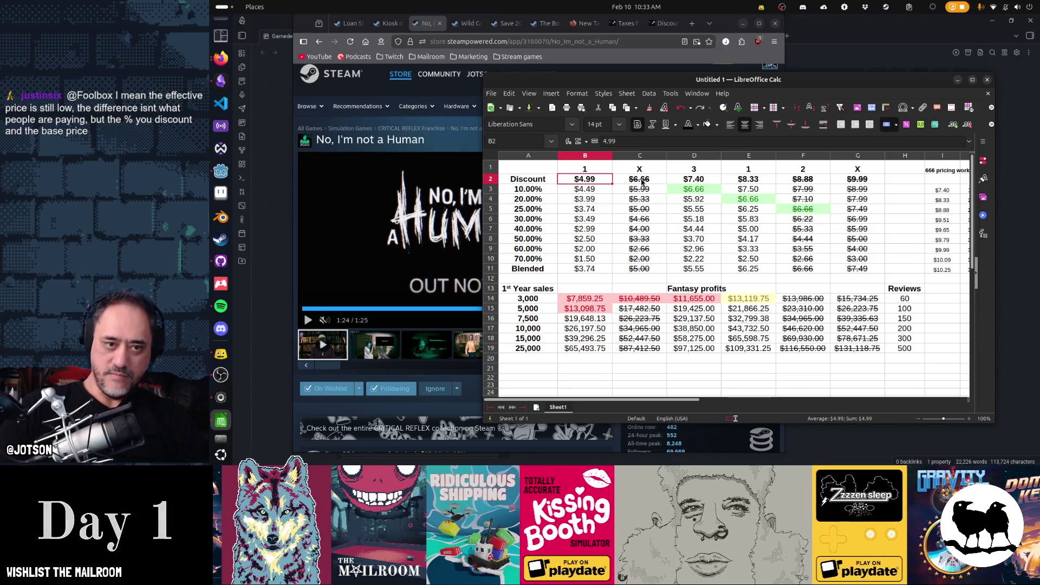
left_click(642, 182, "shift")
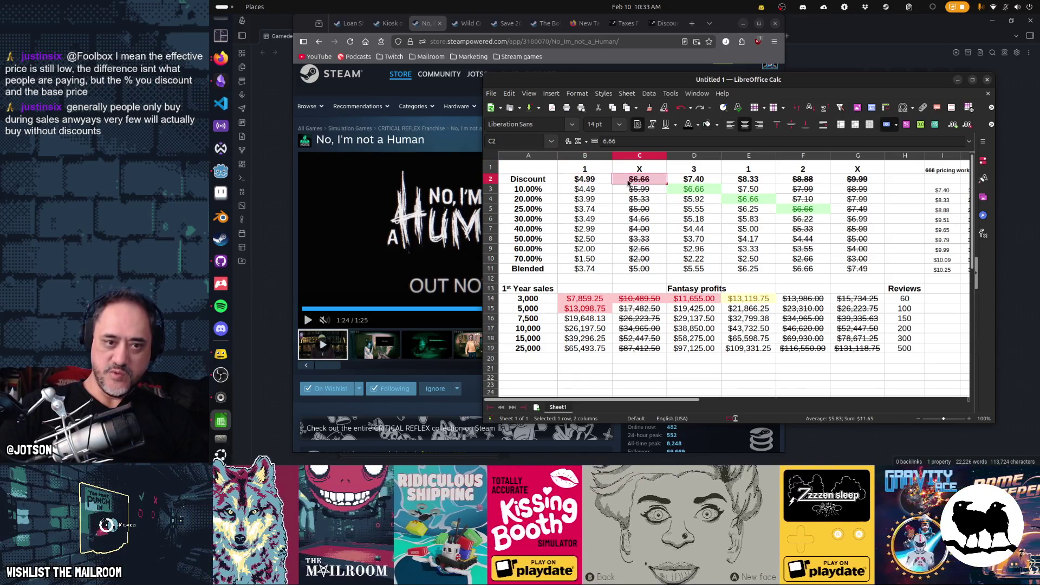
left_click(628, 183)
left_click(629, 181)
left_click_drag(648, 181, 591, 182)
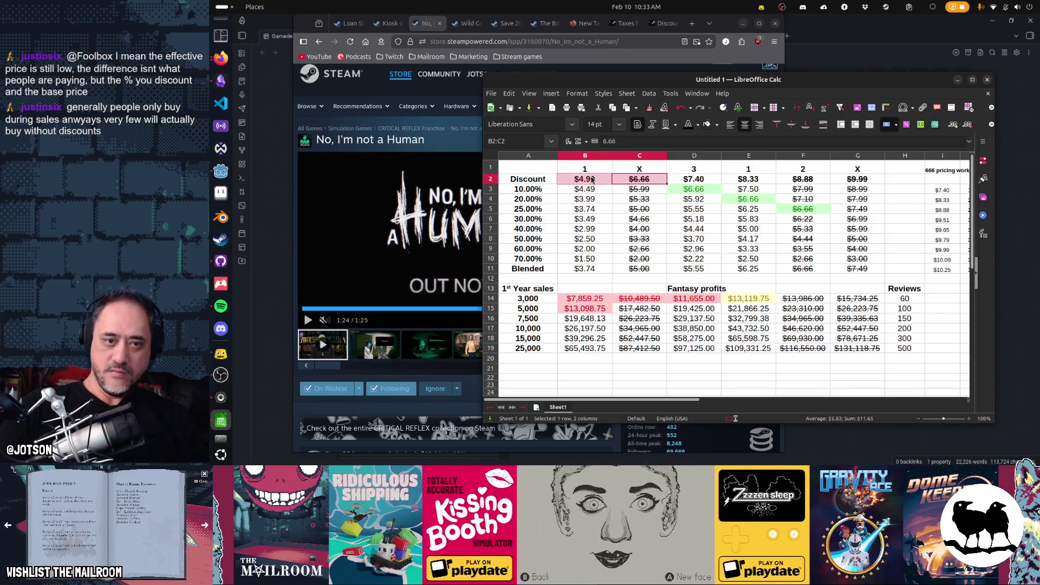
left_click(587, 183)
left_click(627, 181)
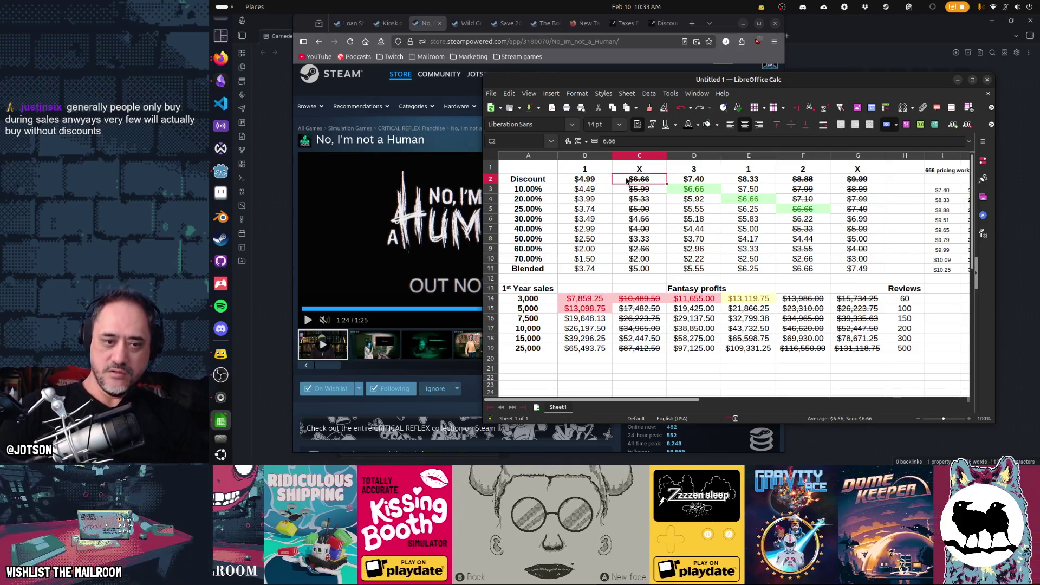
Step: Inspect the 10,000 to 25,000-sales profit formulas in columns B and C
left_click_drag(587, 328, 624, 336)
left_click(589, 353)
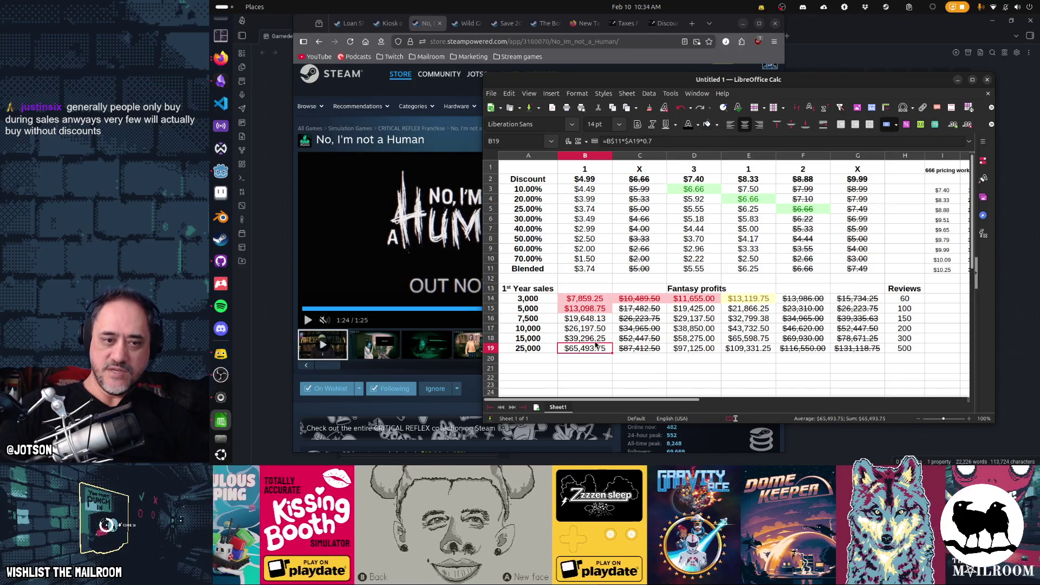
left_click_drag(589, 180, 590, 258)
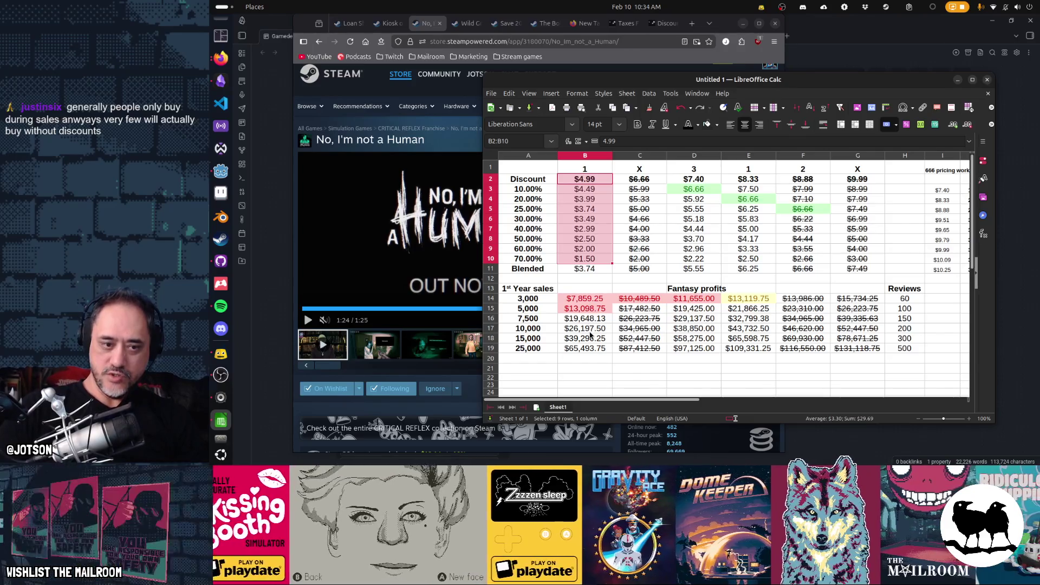
left_click(590, 348)
key("Up")
key("Up")
left_click(647, 182)
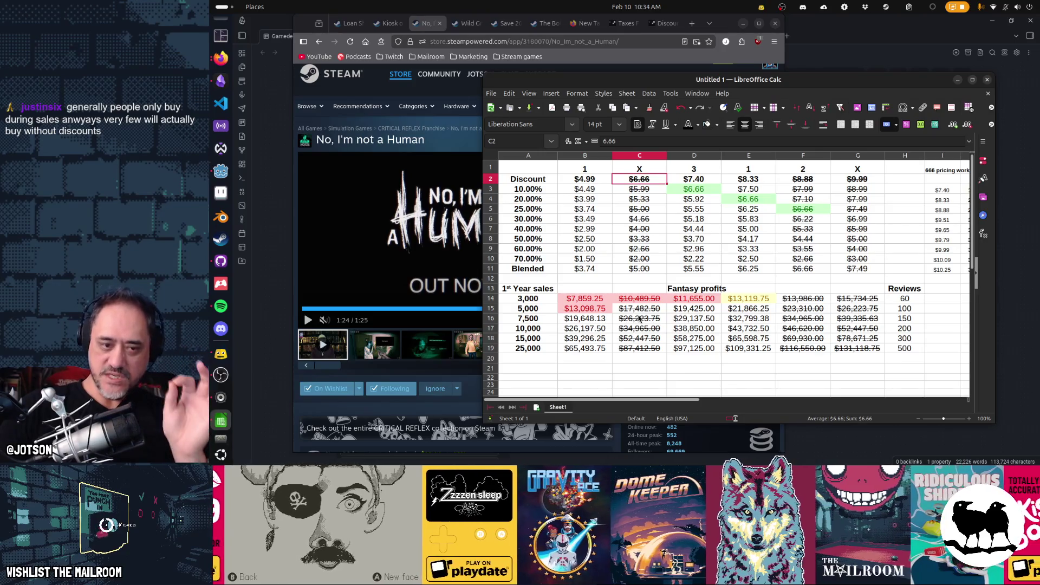
left_click(607, 330)
left_click(629, 321, "ctrl")
left_click(604, 339)
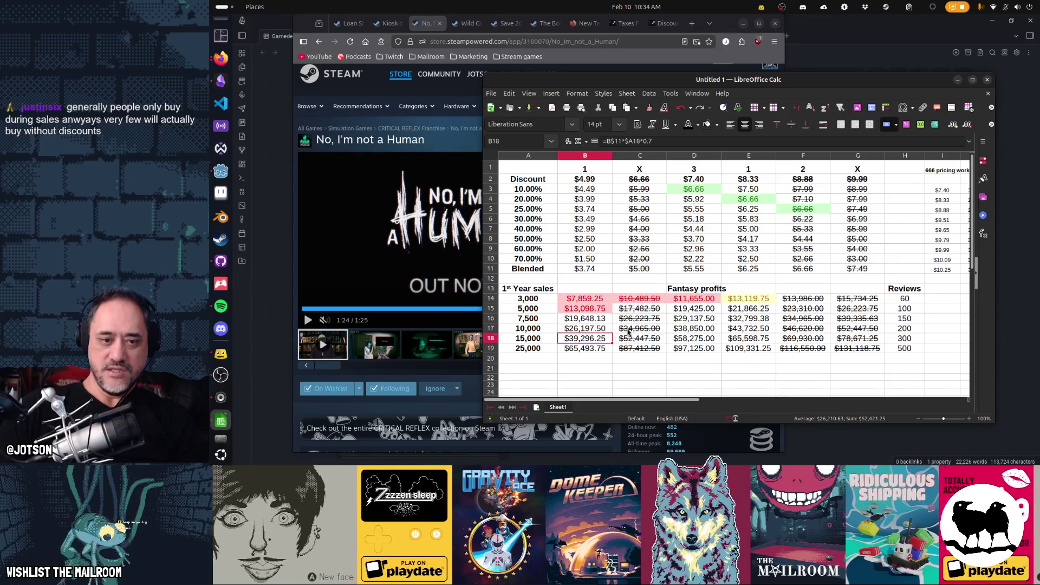
left_click(628, 337)
left_click(602, 350, "ctrl")
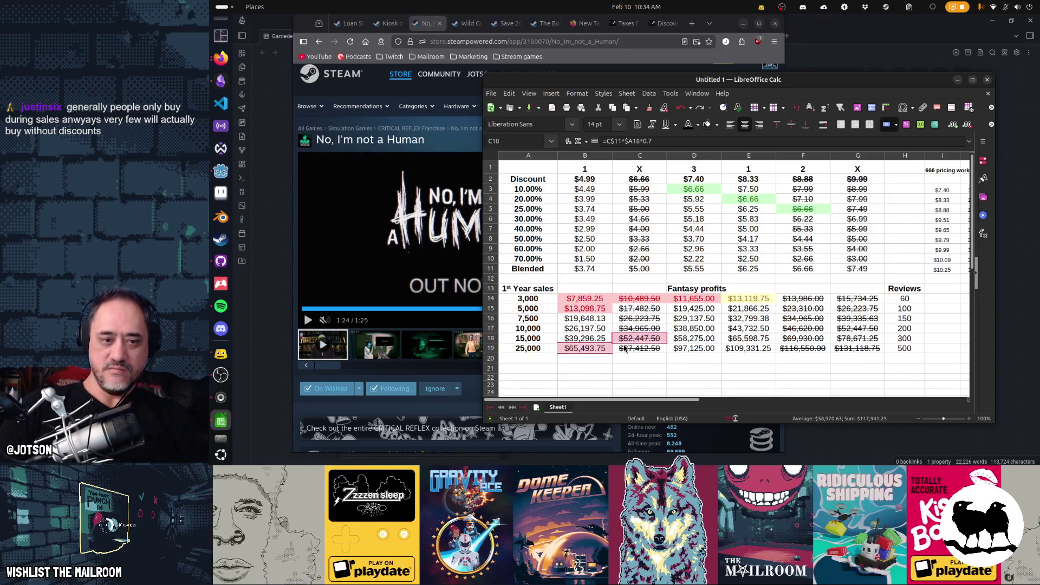
Step: Review the $7.40 and $8.33 base prices and their 10% and 20% discount formulas
left_click(639, 155)
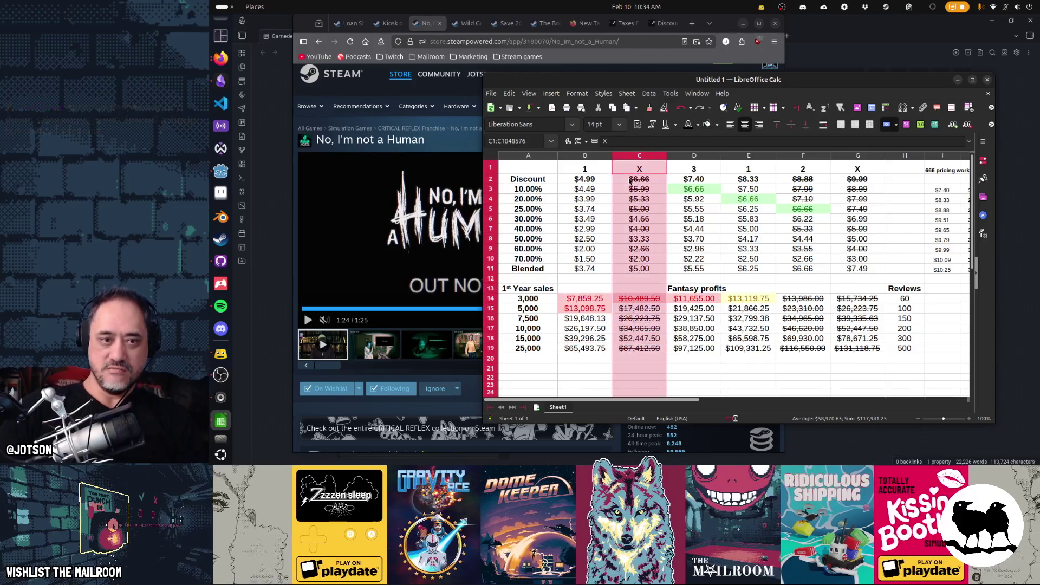
left_click(587, 185)
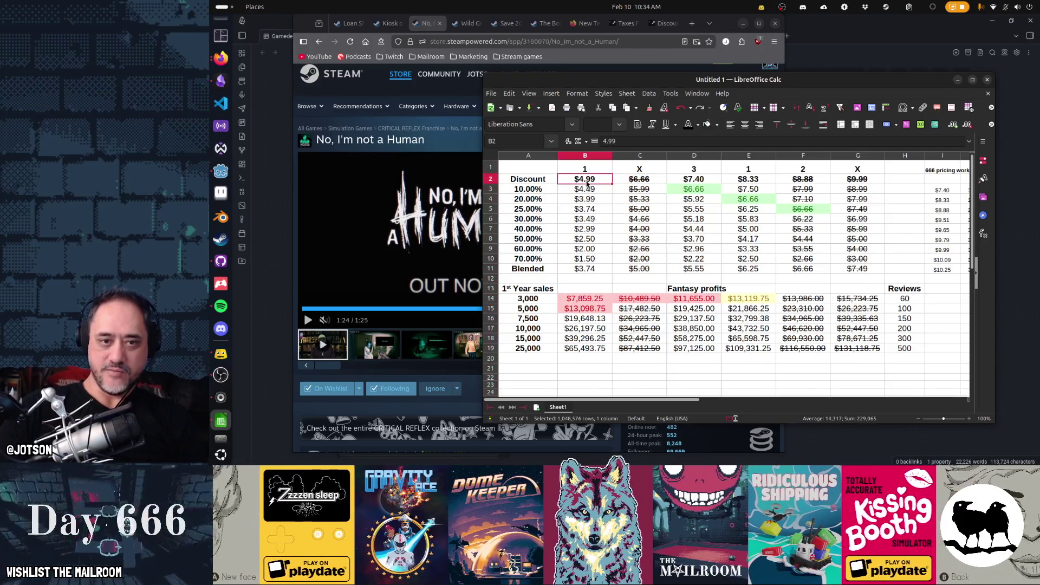
left_click(696, 179)
left_click(740, 181, "shift")
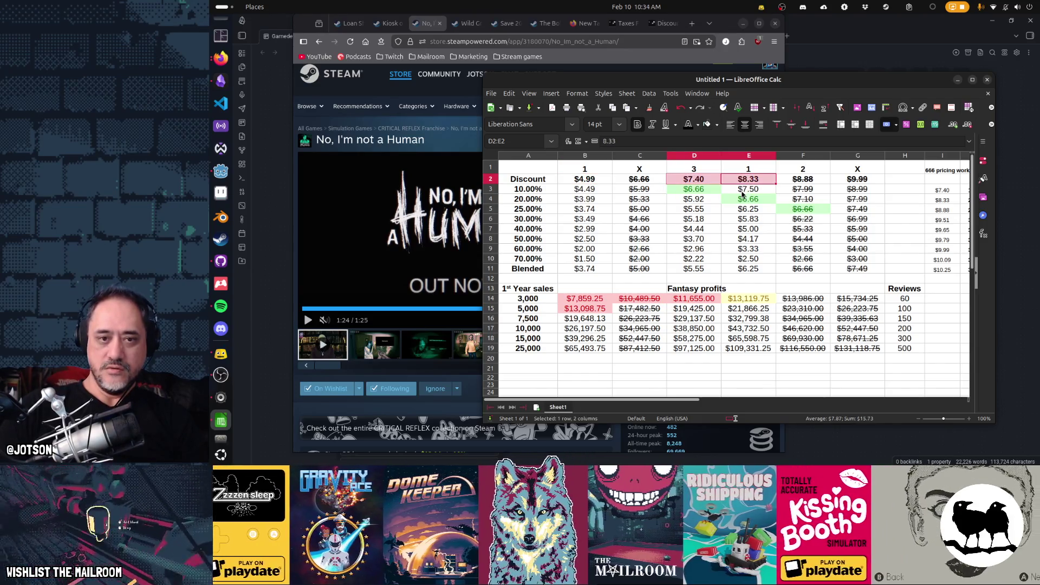
left_click(708, 193)
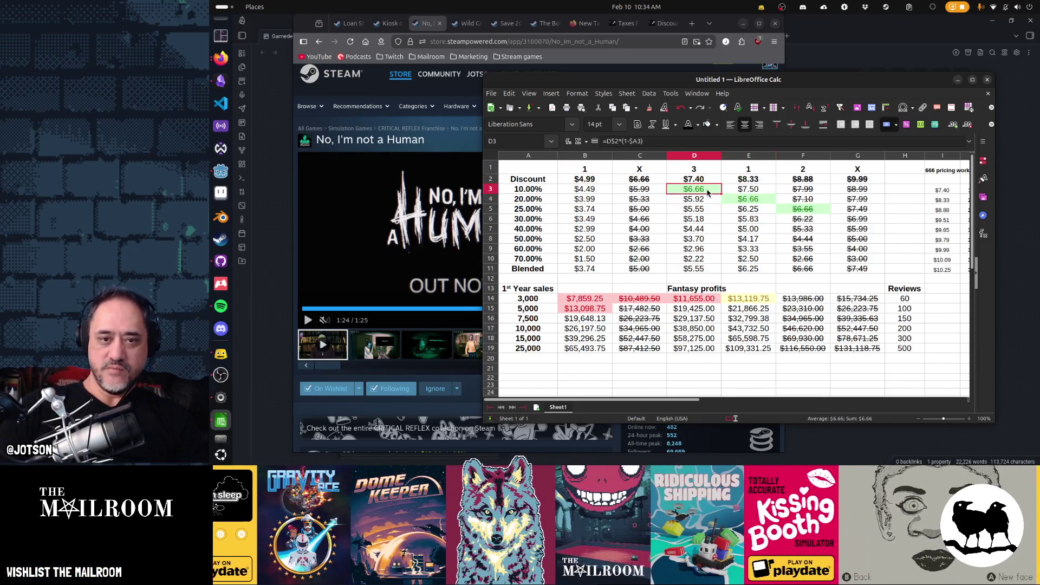
left_click(737, 199)
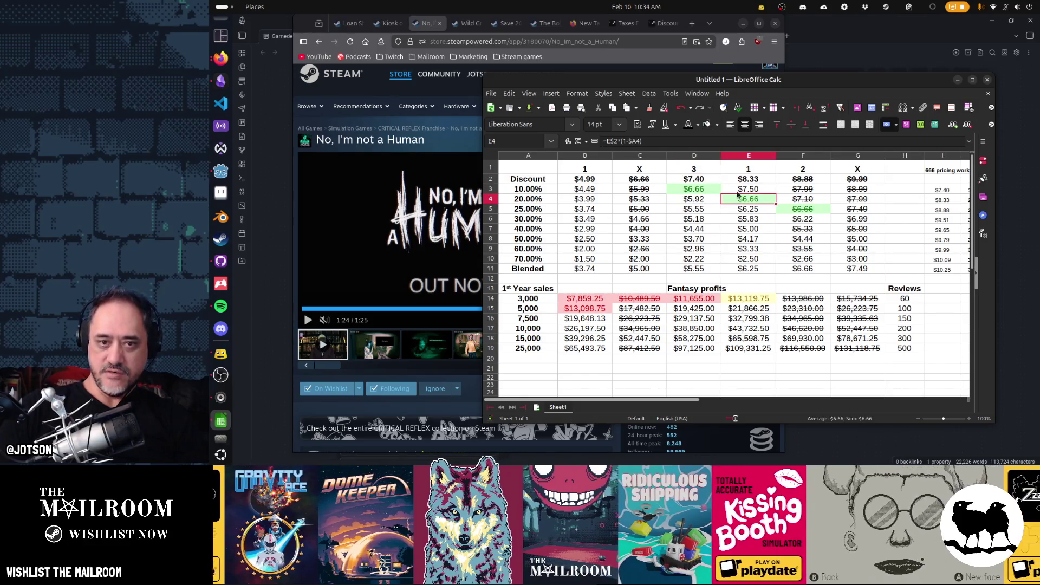
left_click(741, 157)
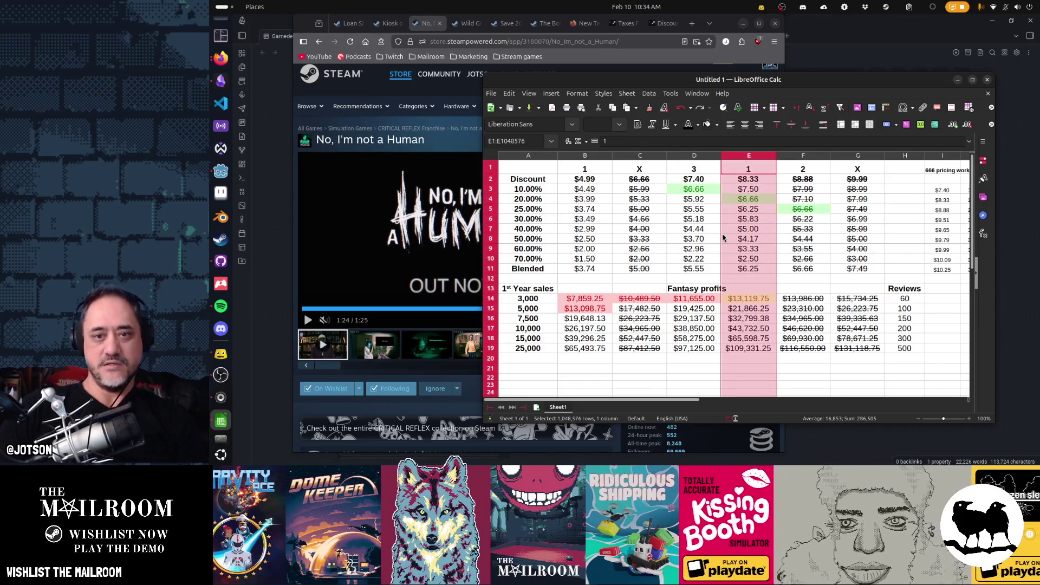
Step: Select D2:D19 in the $7.40 column and open its context menu
left_click(694, 157)
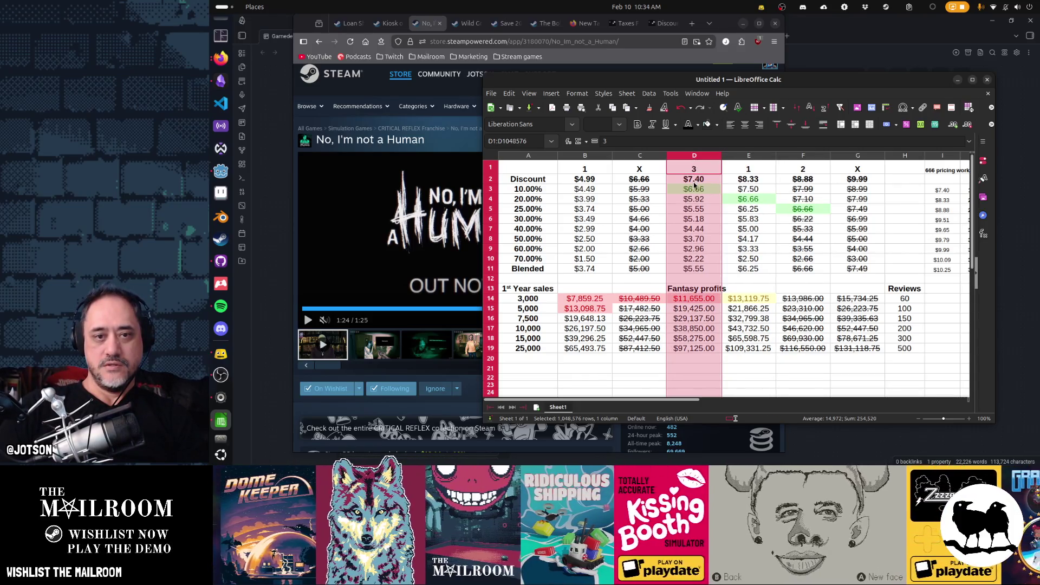
left_click(694, 179)
left_click(699, 347, "shift")
right_click(698, 347)
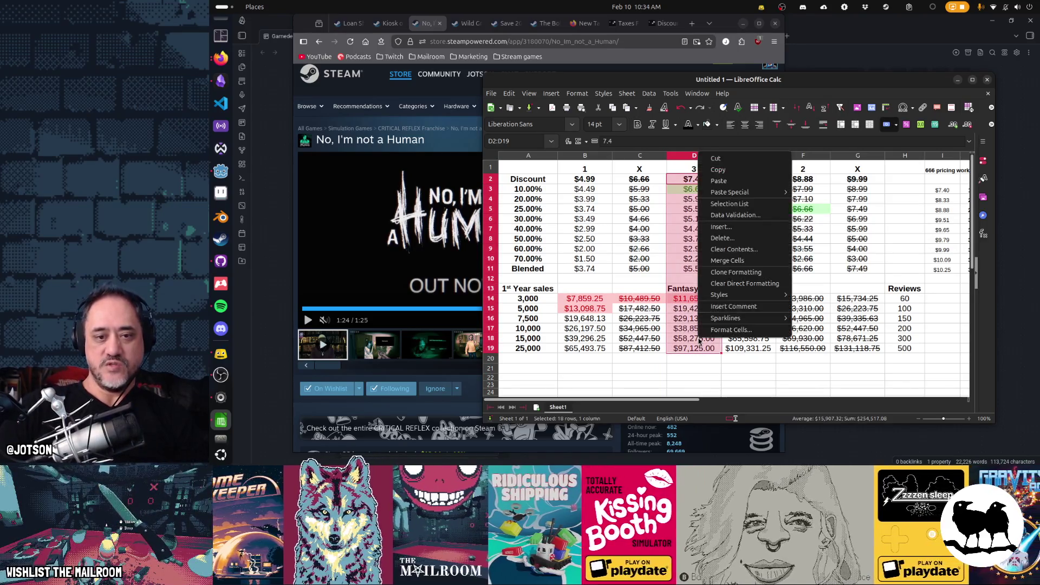
Step: Give the $7.40 column's prices and profits a single strikethrough, excluding the Fantasy profits heading
left_click(726, 336)
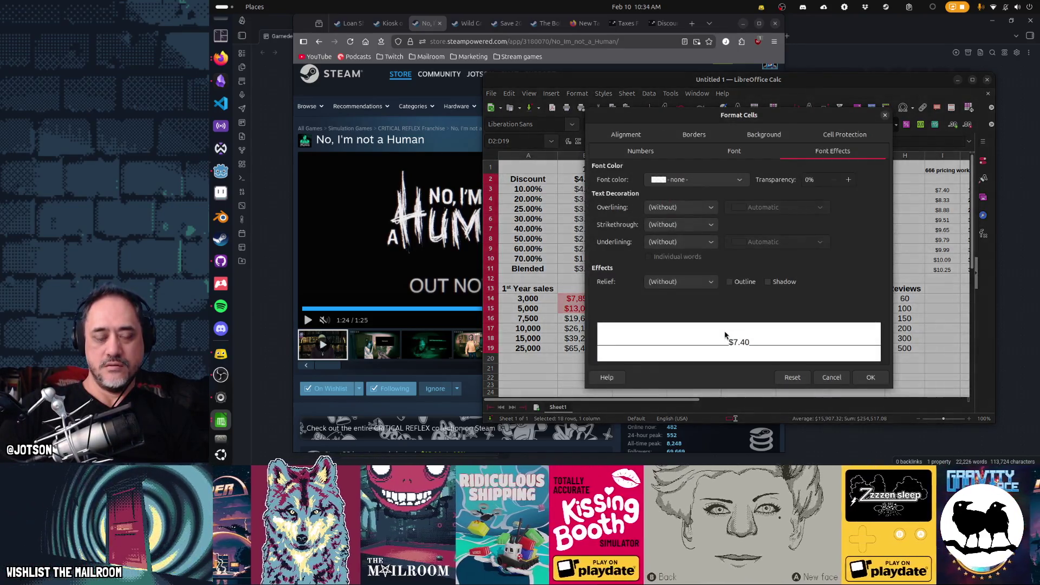
left_click(678, 226)
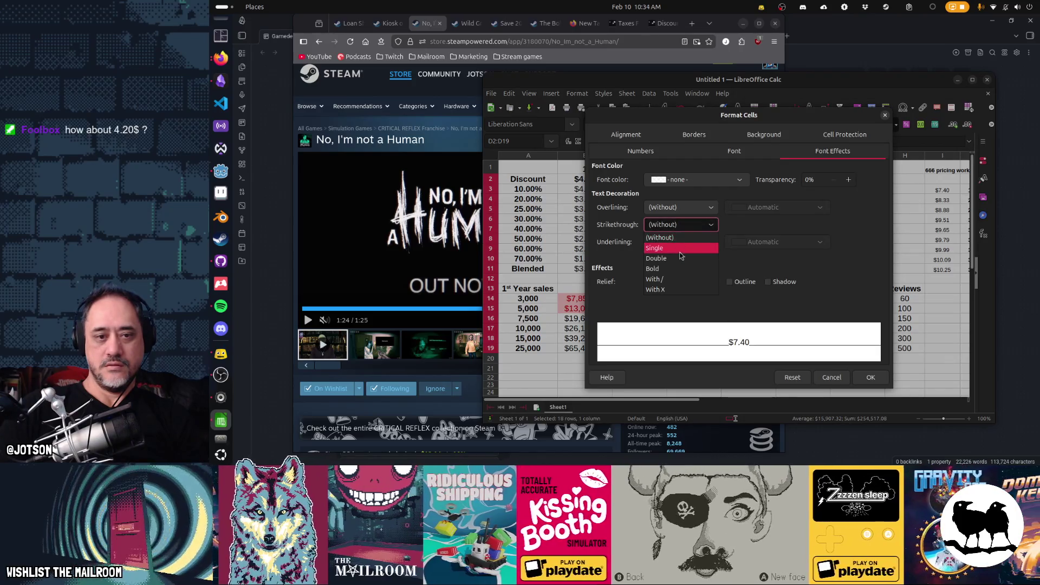
key("Escape")
key("Escape")
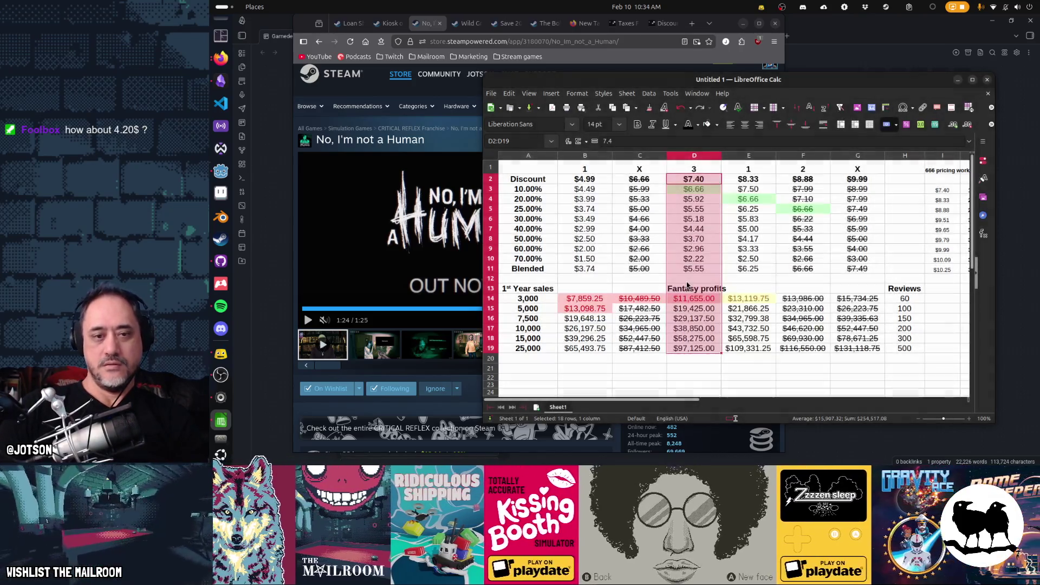
left_click(695, 285, "ctrl")
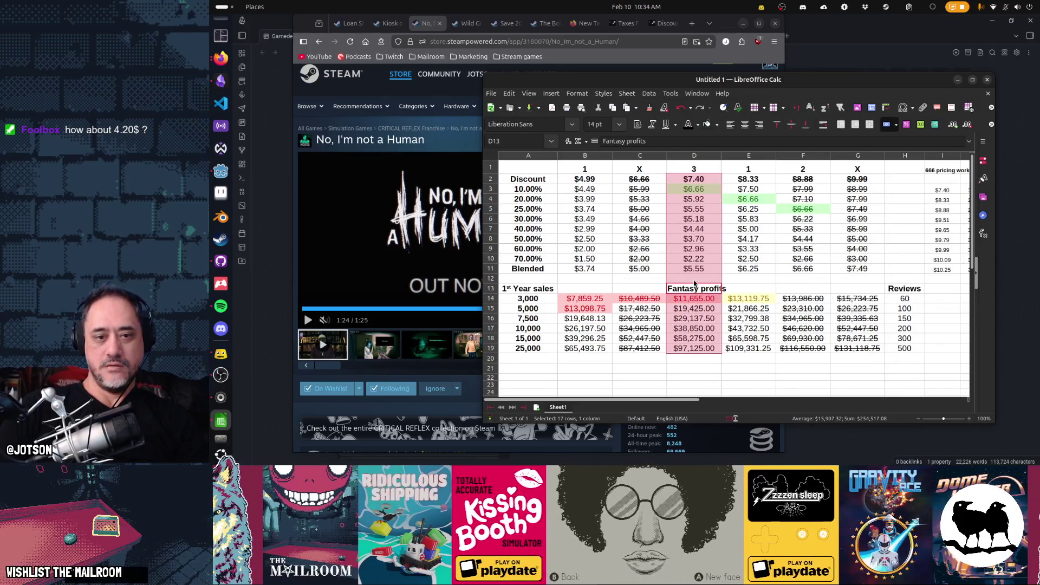
right_click(698, 304)
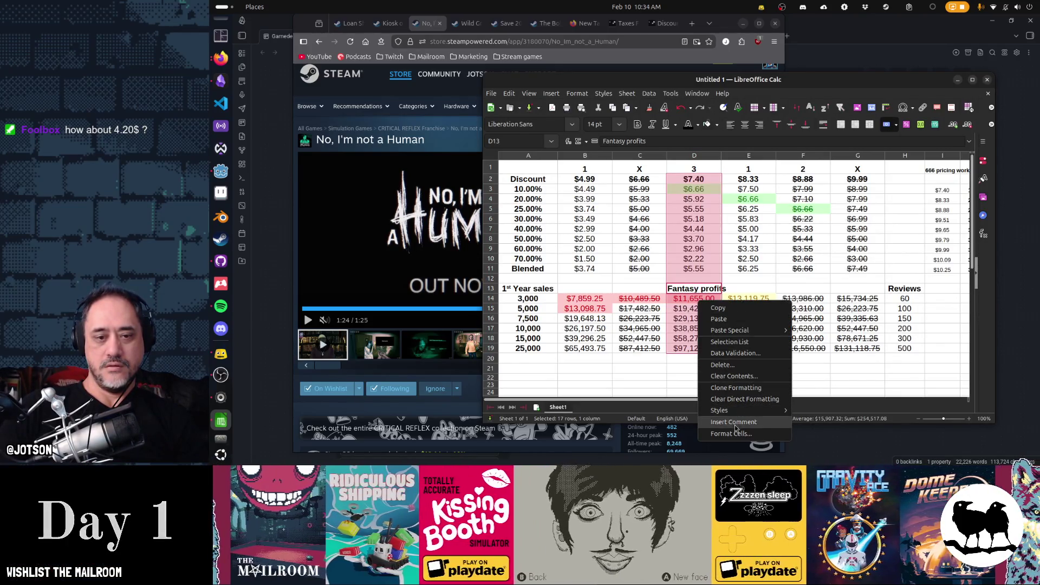
left_click(737, 434)
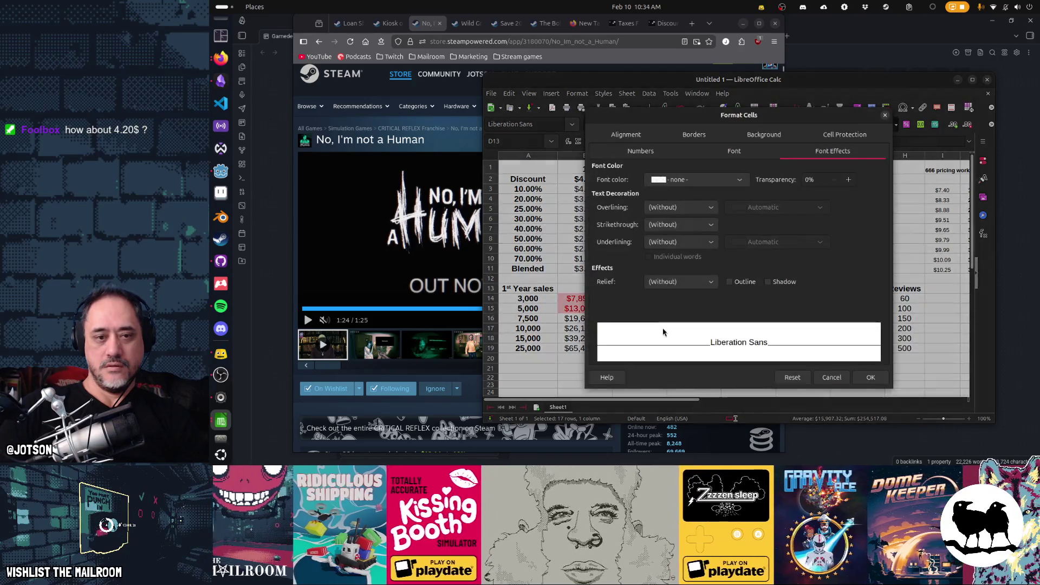
left_click(657, 229)
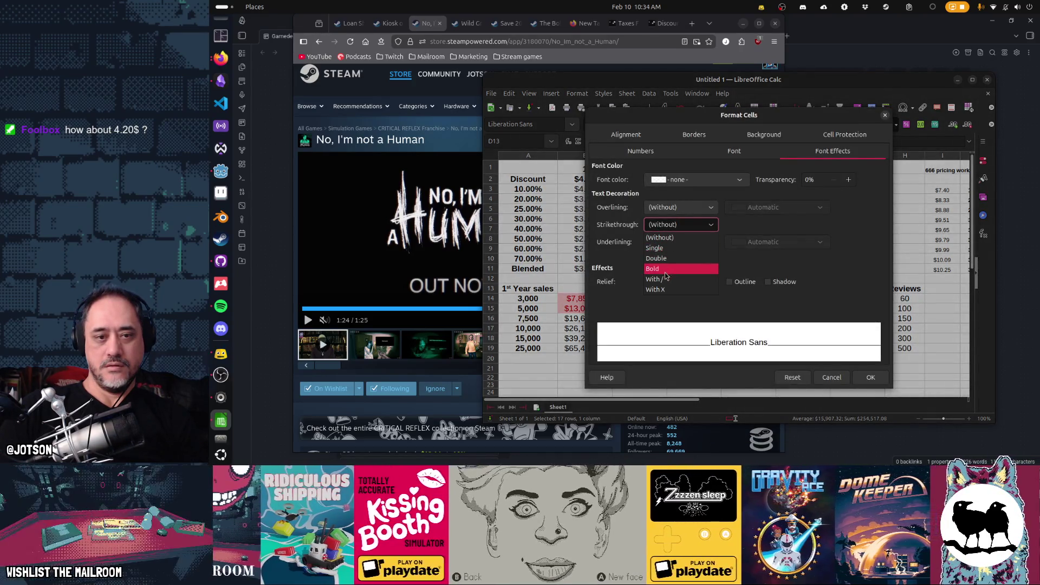
left_click(661, 243)
left_click(870, 377)
Step: Review the still-unstruck $4.99 and $8.33 columns and the 20% discounted $8.33 price
left_click(748, 318)
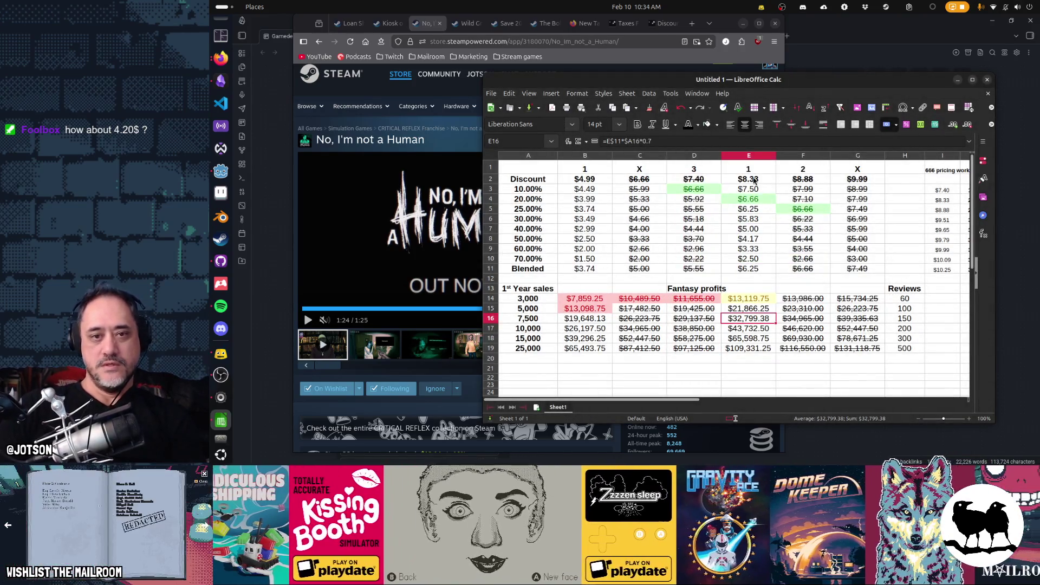
left_click(749, 156)
left_click(587, 156)
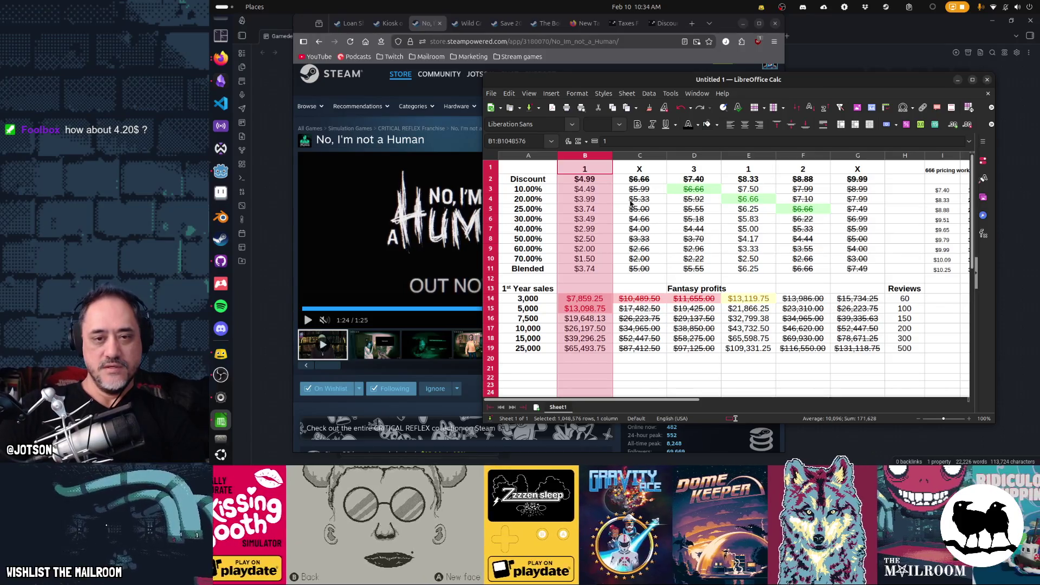
left_click(745, 199)
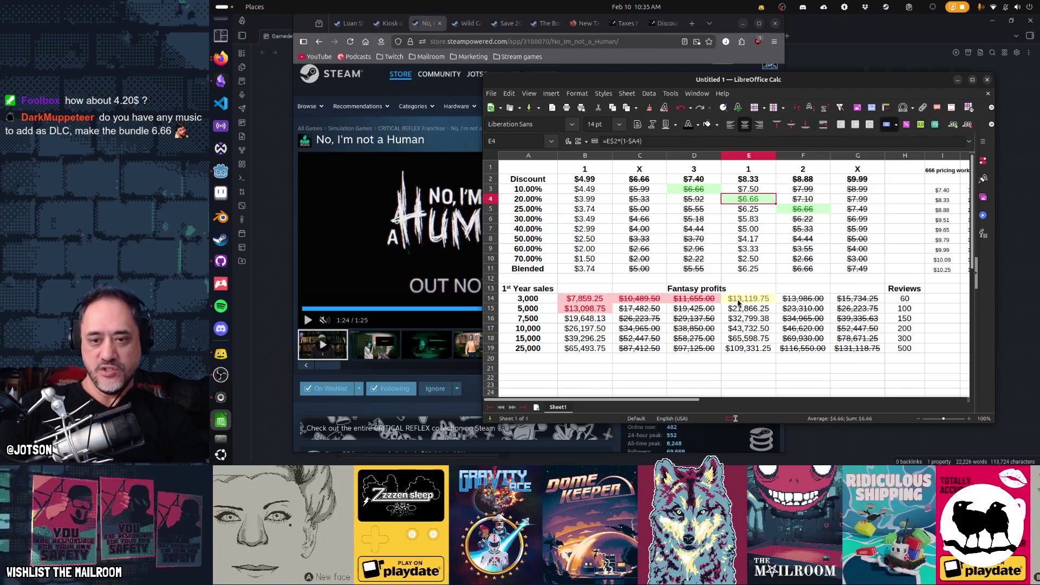
Step: Insert a row above 3,000 sales, copy that row into it, and set its sales to 1,000
right_click(493, 301)
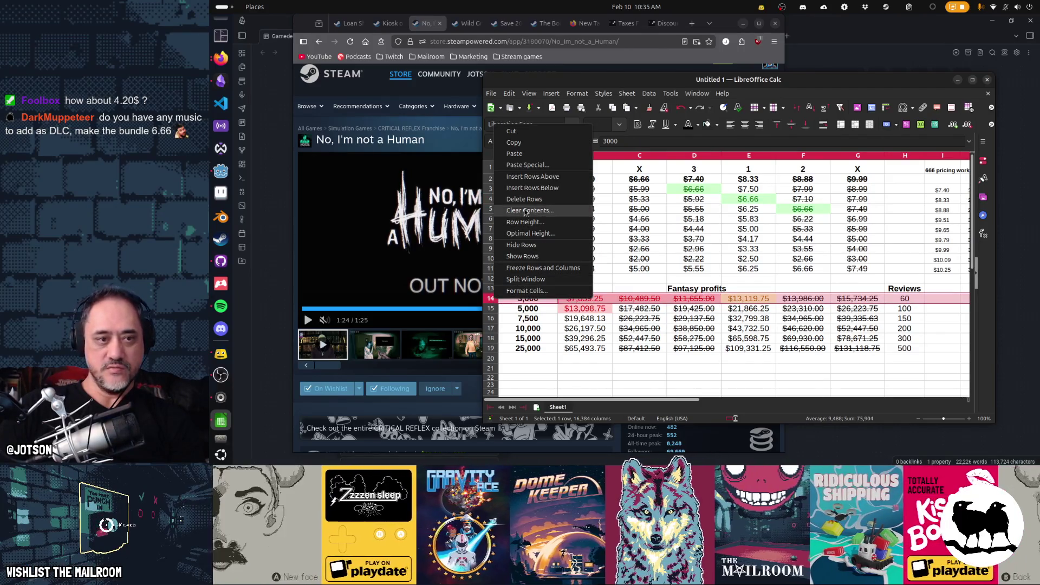
left_click(527, 178)
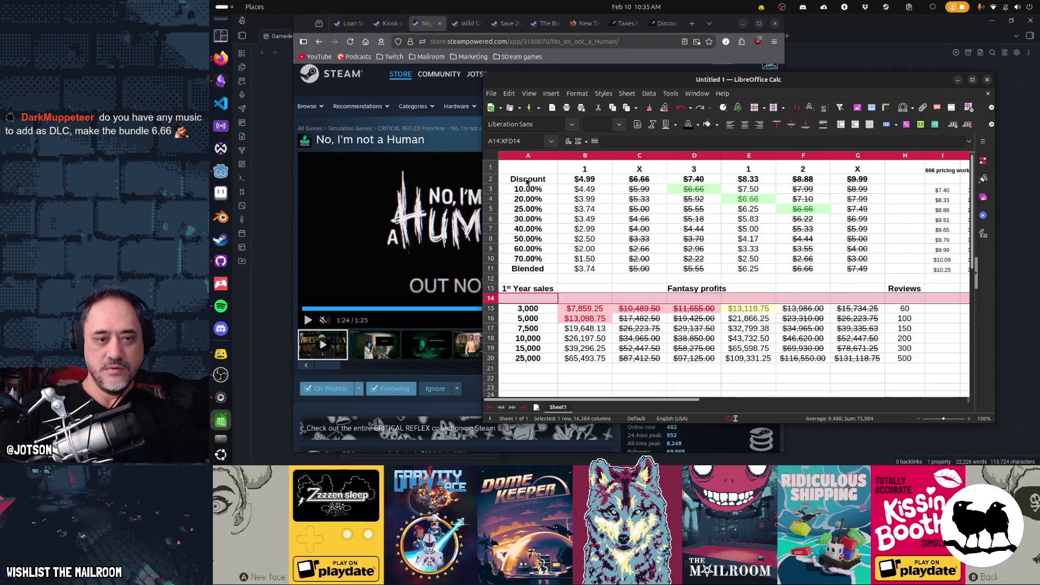
left_click_drag(535, 308, 889, 307)
key("ctrl+c")
left_click(544, 300)
key("ctrl+v")
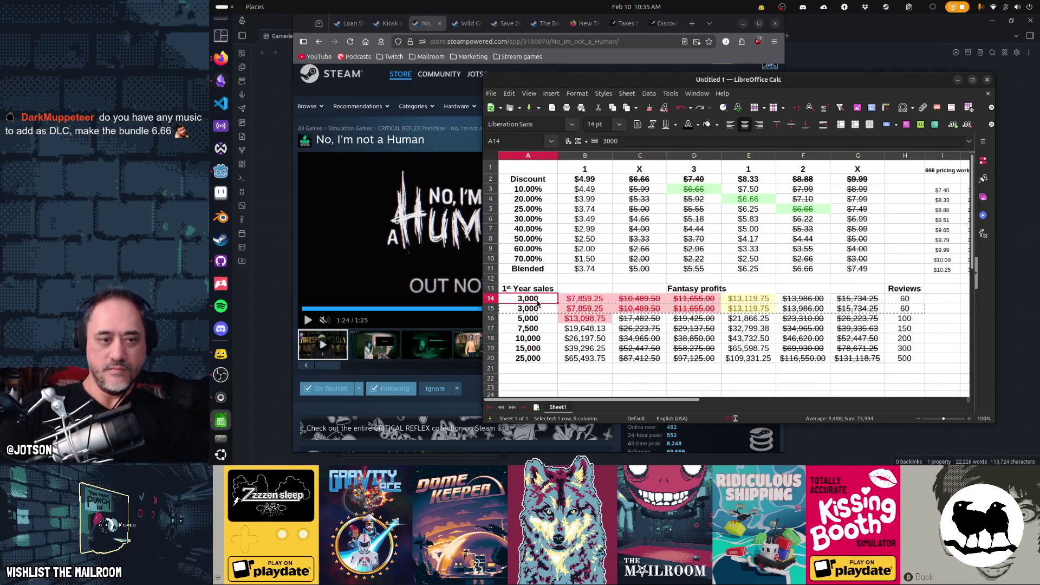
type("1,000")
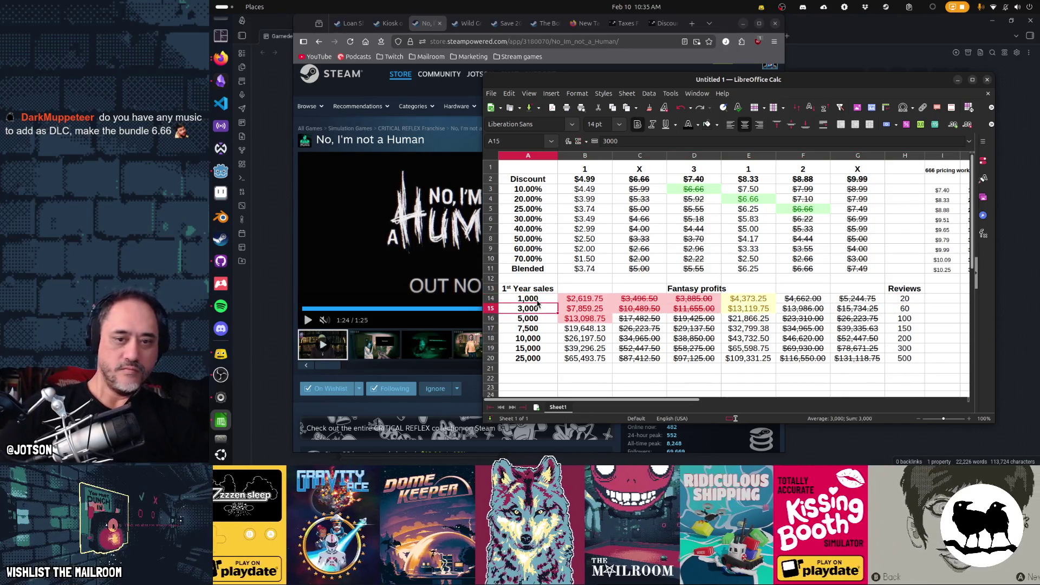
key("Tab")
key("Tab")
key("Tab")
key("Tab")
key("Tab")
key("Tab")
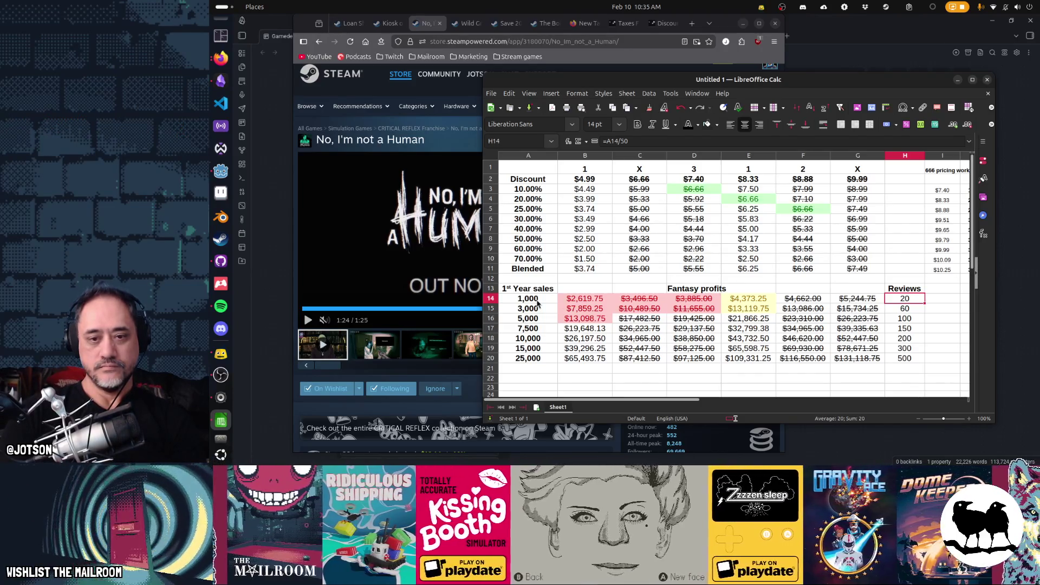
key("Down")
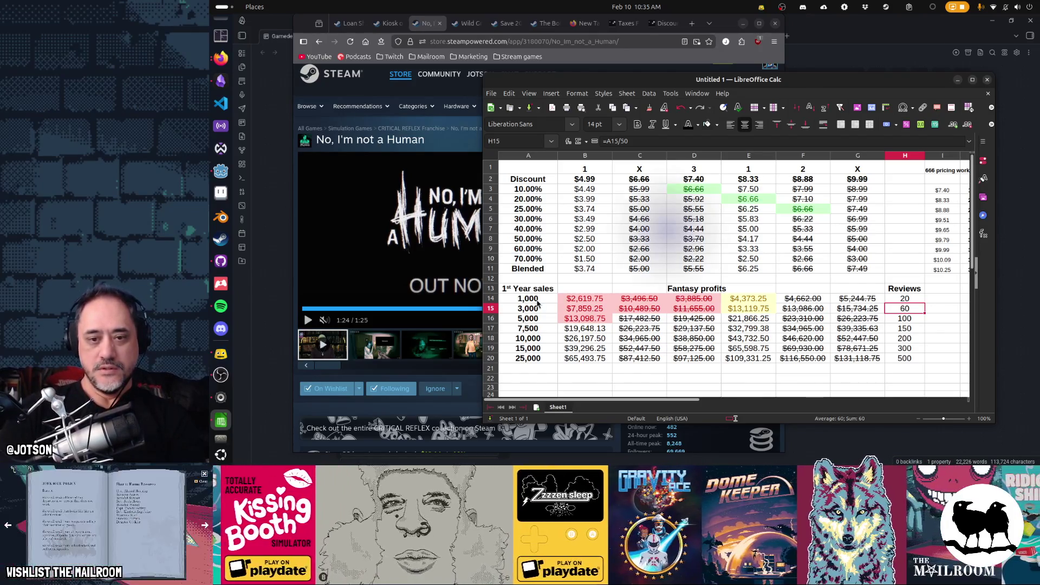
key("Down")
key("shift+Left")
key("shift+Left")
key("shift+Left")
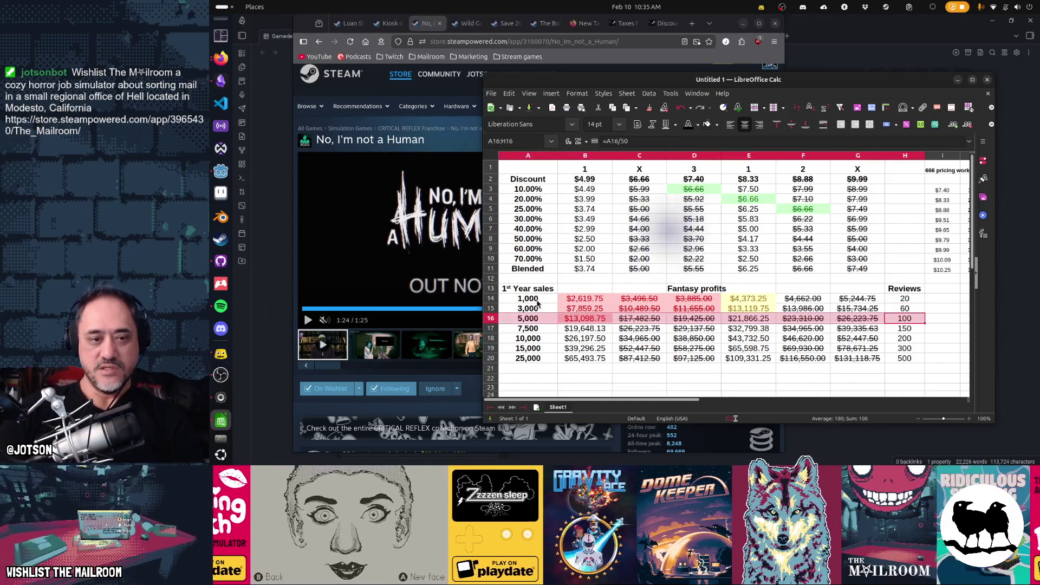
key("Up")
key("Up")
key("shift+Left")
key("shift+Left")
key("shift+Left")
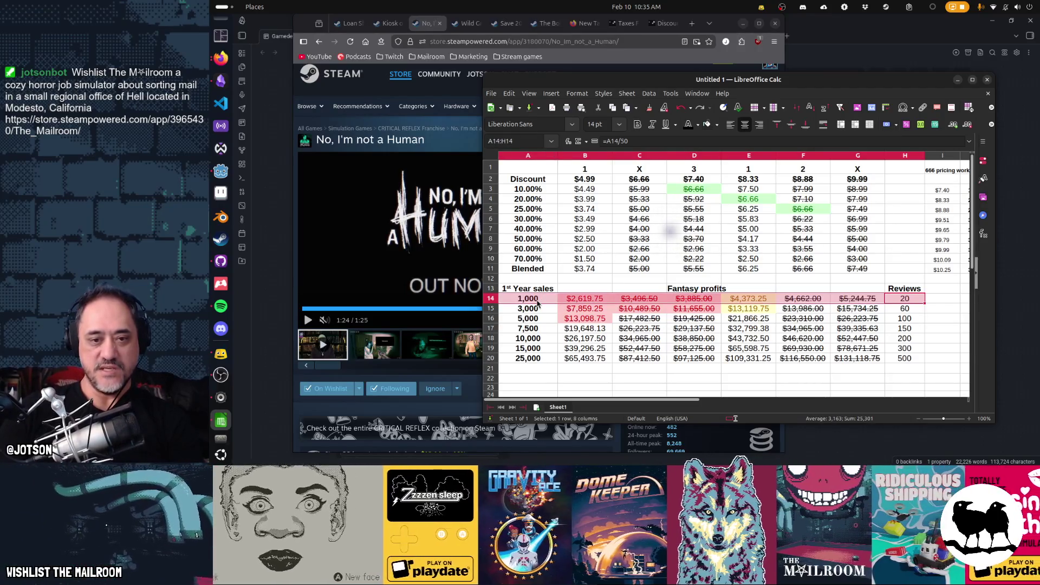
key("Right")
key("Right")
key("Right")
key("Right")
key("Left")
key("Left")
key("Left")
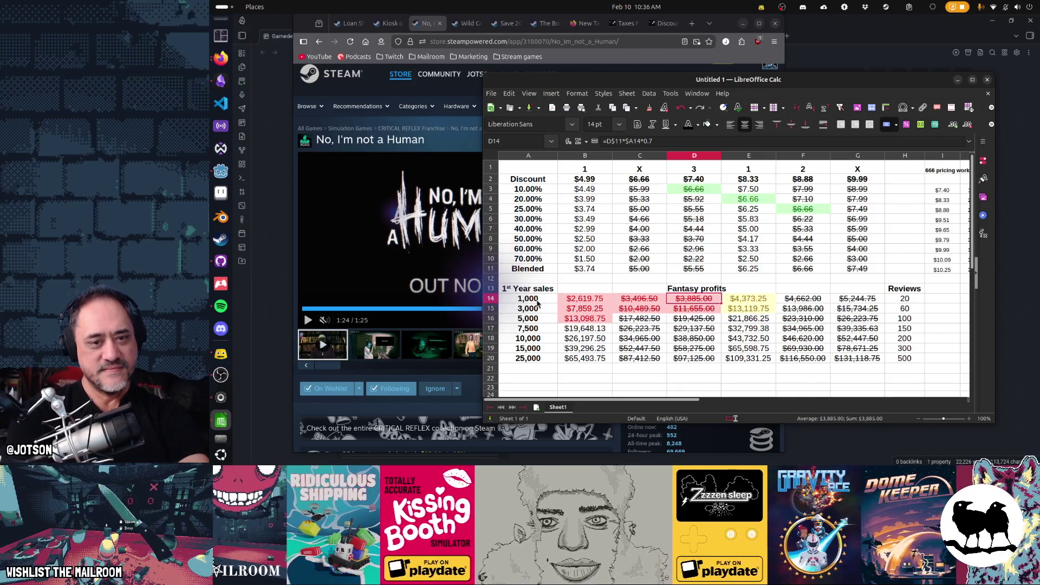
Step: Move the Fantasy profits heading from D13 to B13
key("Up")
key("ctrl+x")
key("Left")
key("Left")
key("ctrl+v")
key("Down")
key("Down")
key("Down")
key("Down")
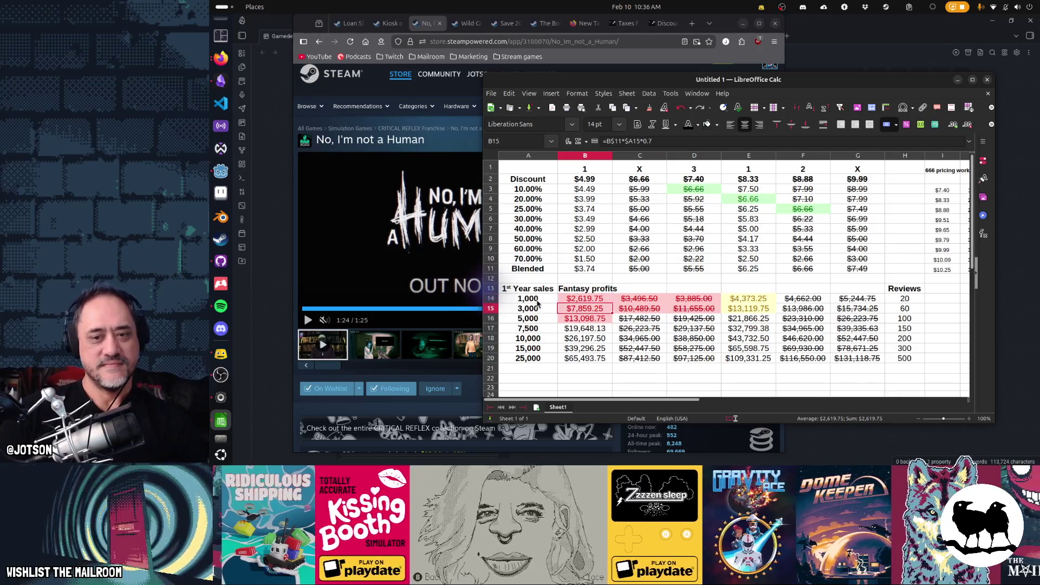
Step: Delete row 14 holding 1,000 sales, leaving 3,000 sales as the first grid row
key("Up")
key("Up")
key("Up")
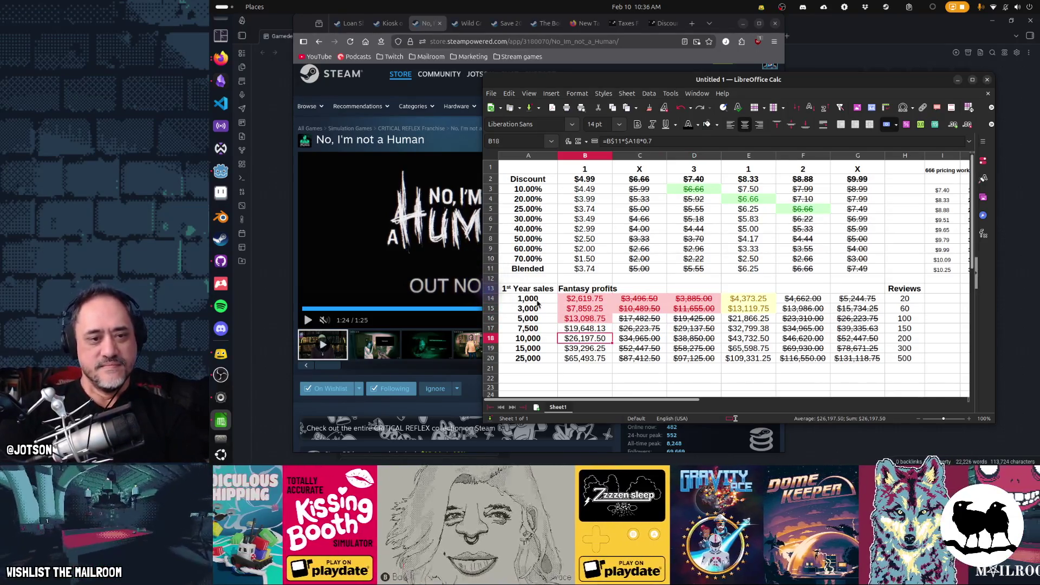
key("Up")
key("Up")
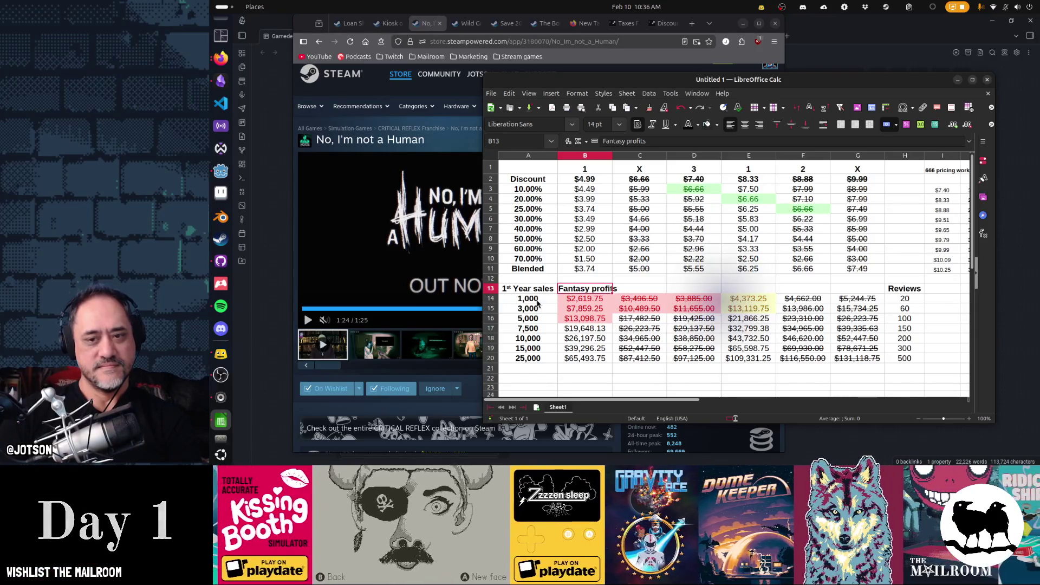
key("Down")
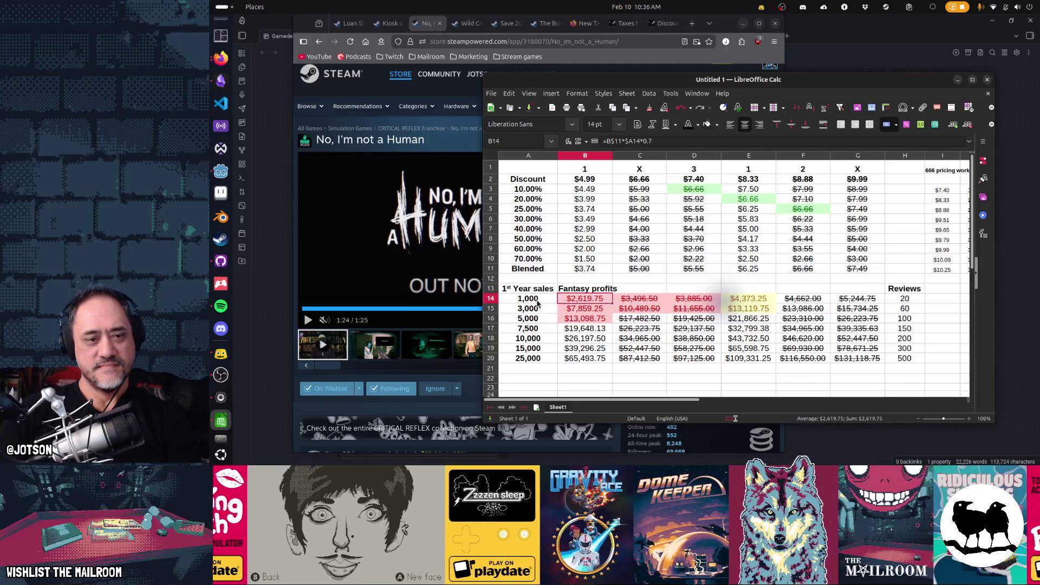
key("Left")
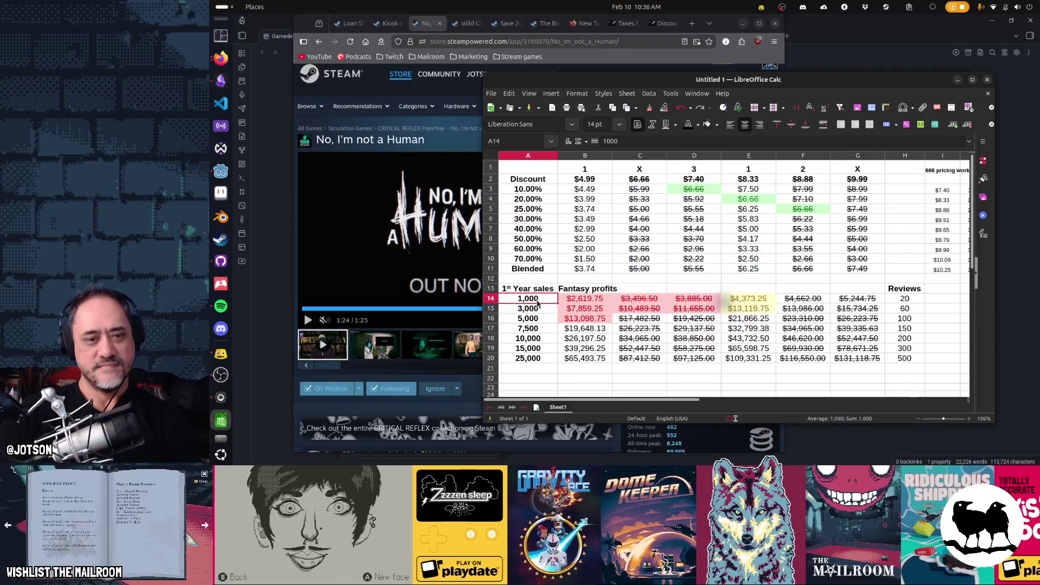
key("Right")
key("Right")
key("Right")
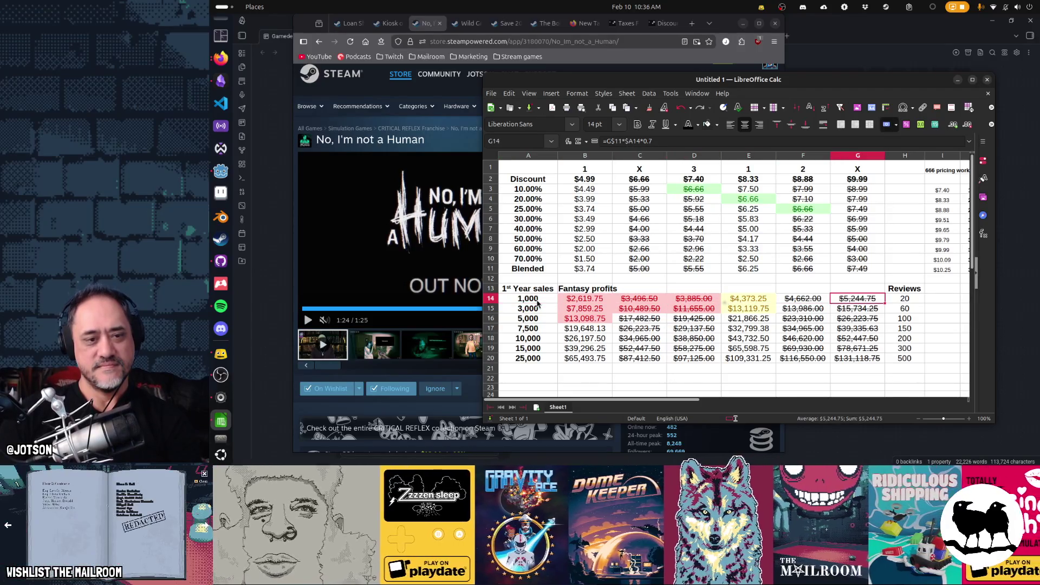
key("Right")
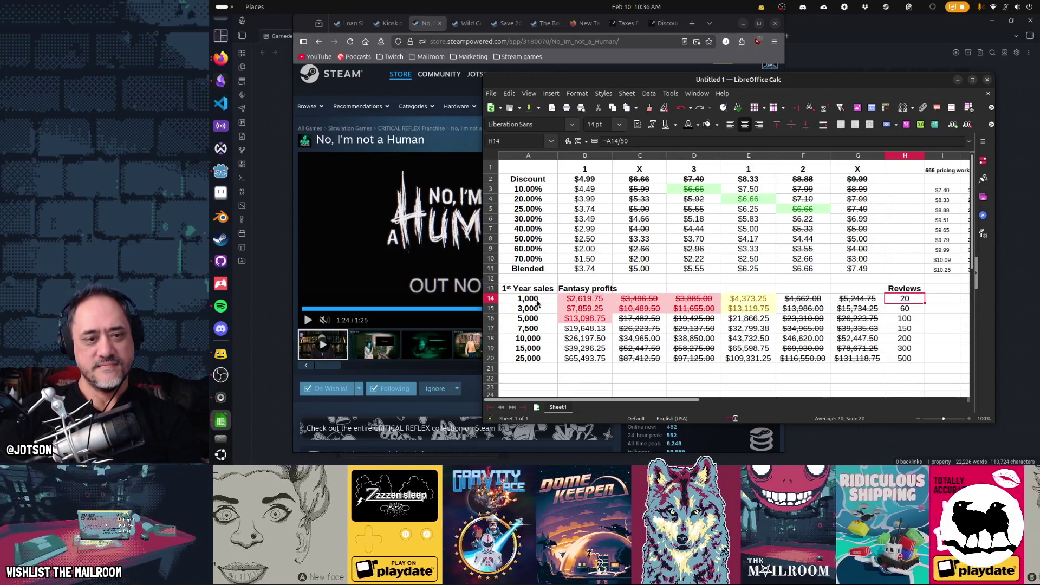
key("shift+Left")
key("shift+Left")
key("shift+Left")
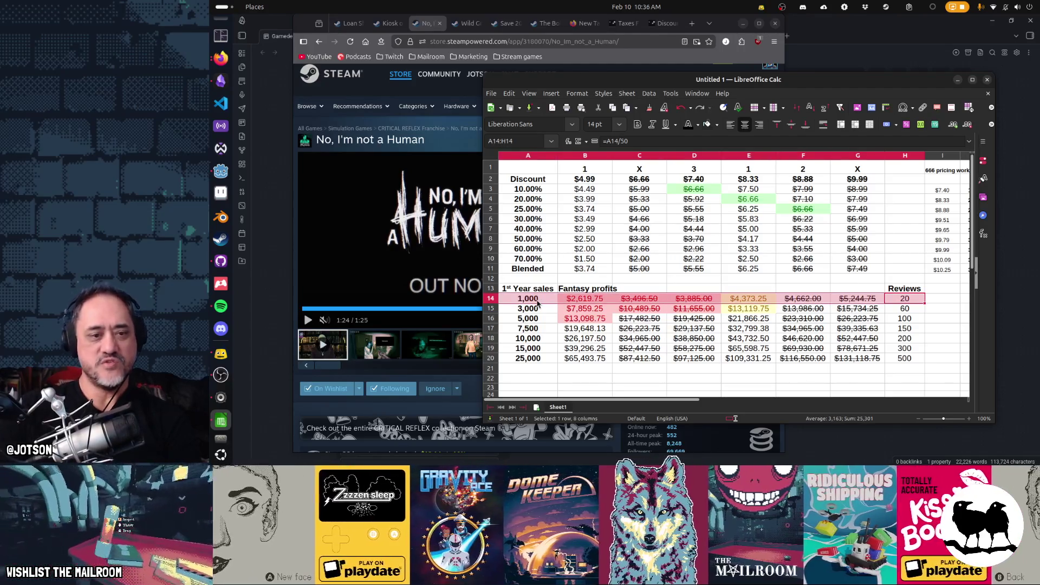
right_click(490, 299)
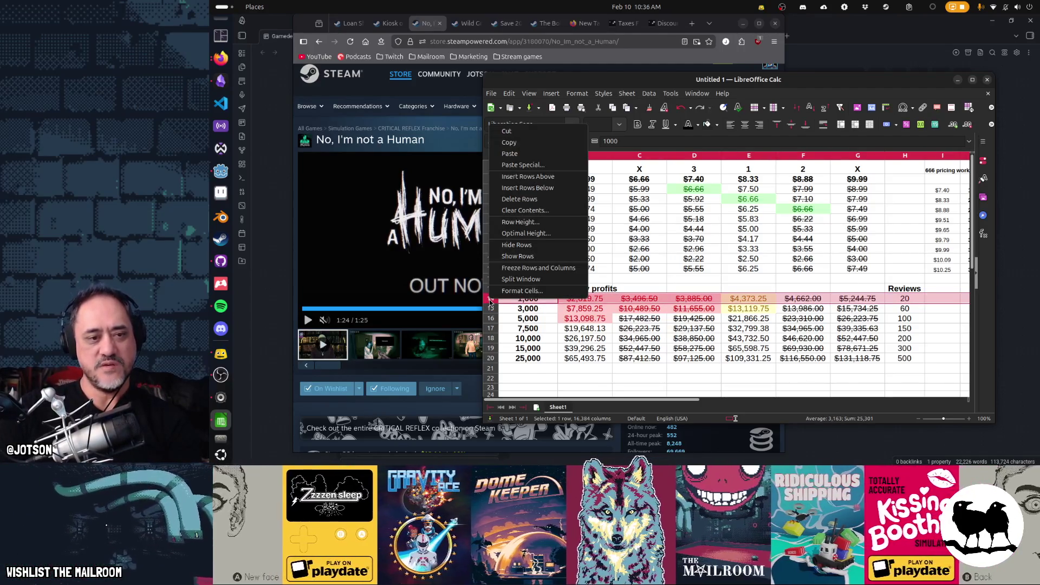
left_click(517, 199)
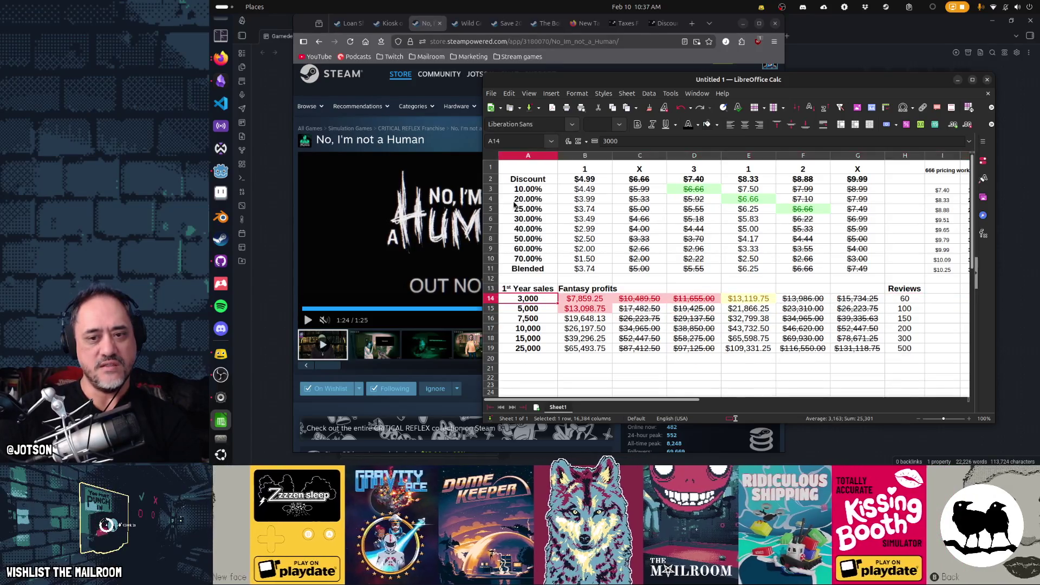
left_click(901, 303)
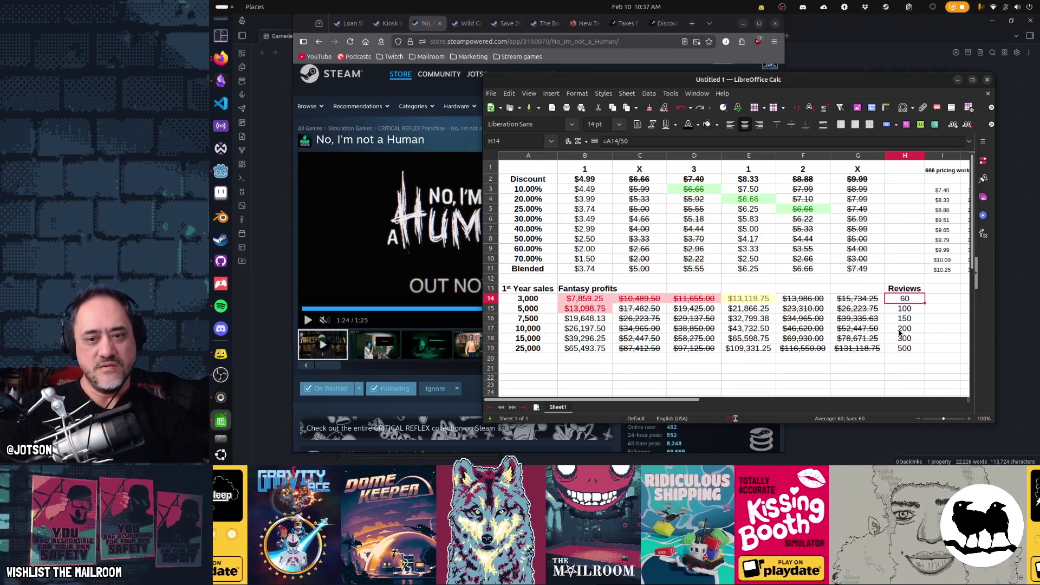
left_click_drag(904, 330, 530, 302)
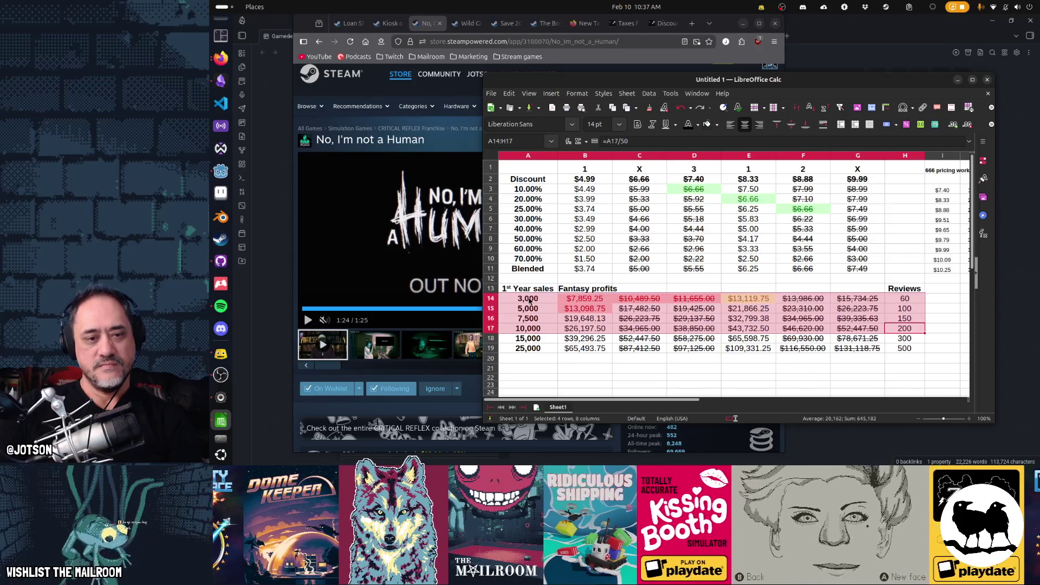
left_click(580, 333)
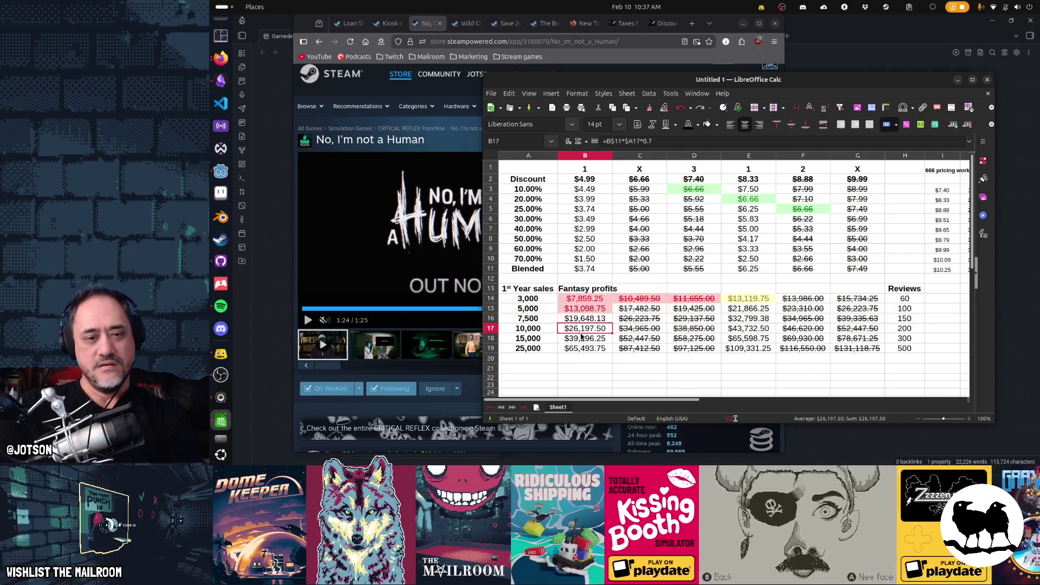
left_click_drag(581, 175, 584, 269)
left_click(589, 333)
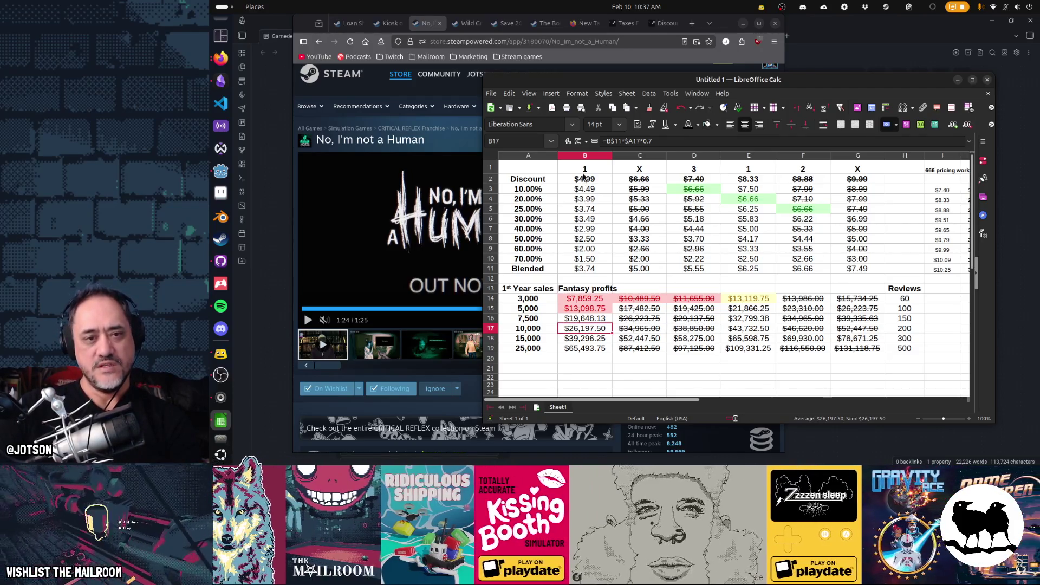
left_click_drag(584, 179, 584, 248)
left_click(748, 201)
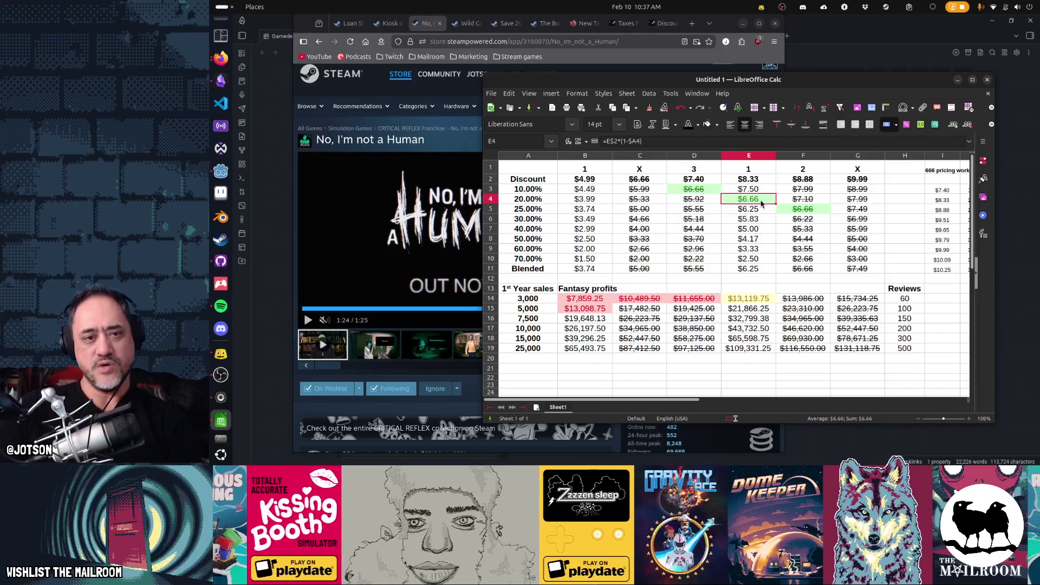
left_click(585, 179)
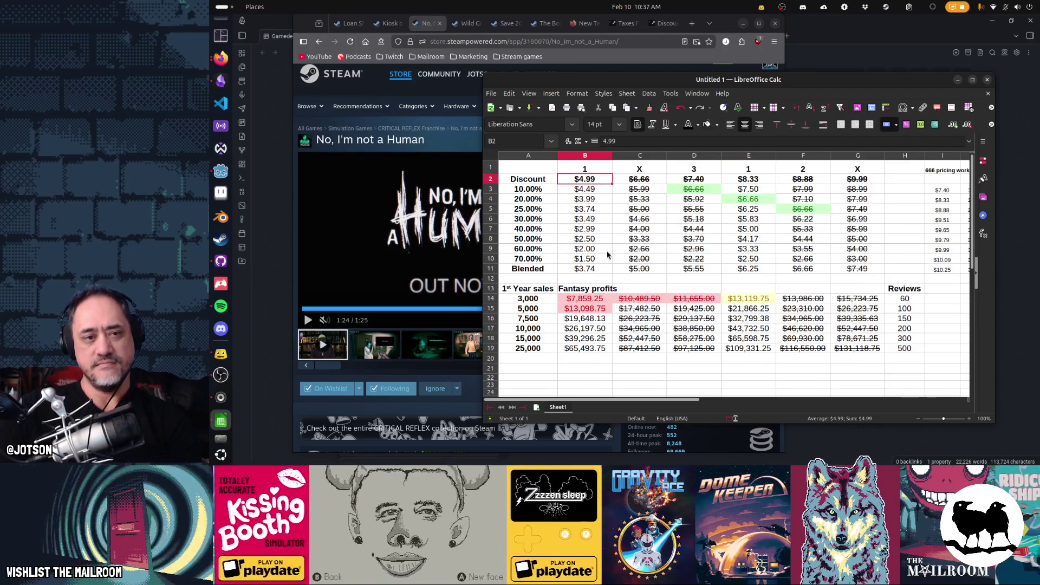
key("Down")
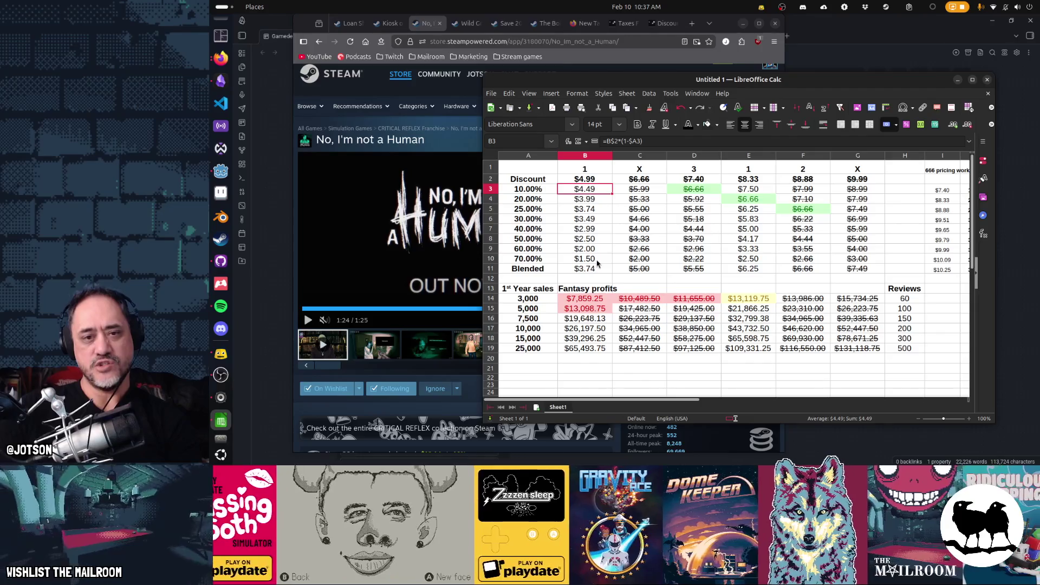
Step: Give cells B3 and C3 the green Good style, checking the 20% formula in E4
right_click(591, 194)
mouse_move(666, 323)
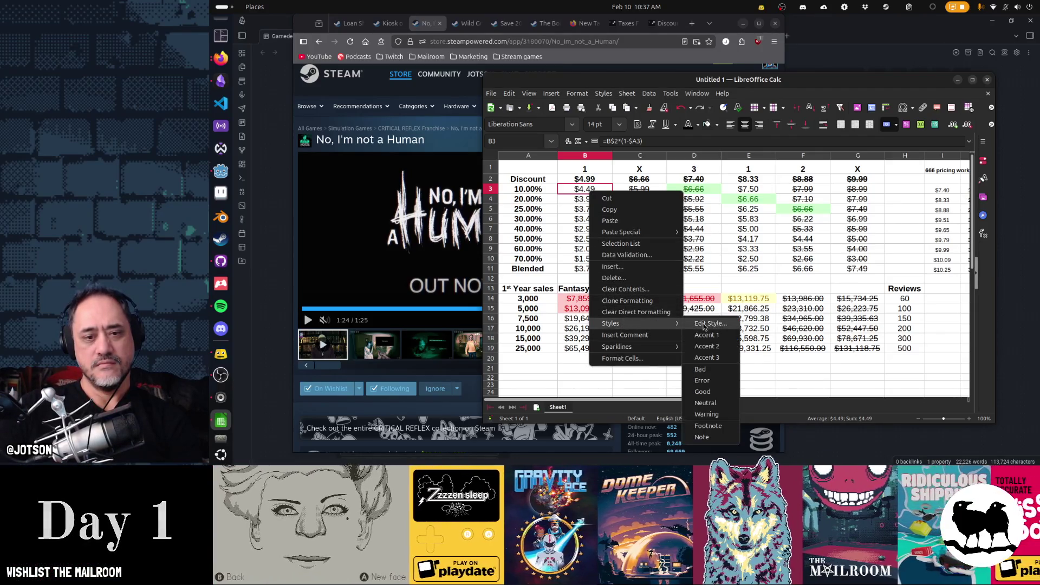
left_click(722, 392)
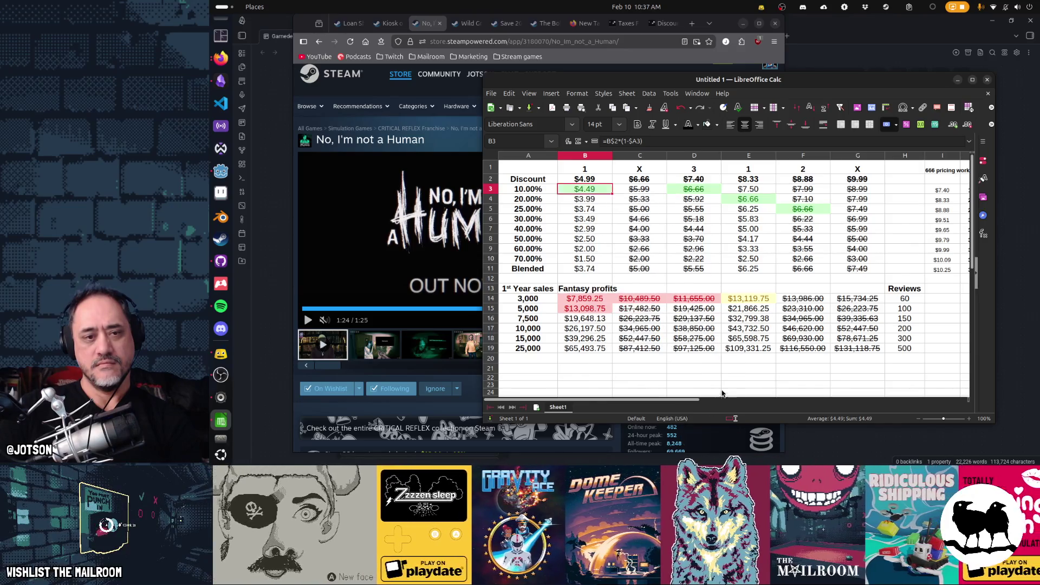
left_click(758, 203)
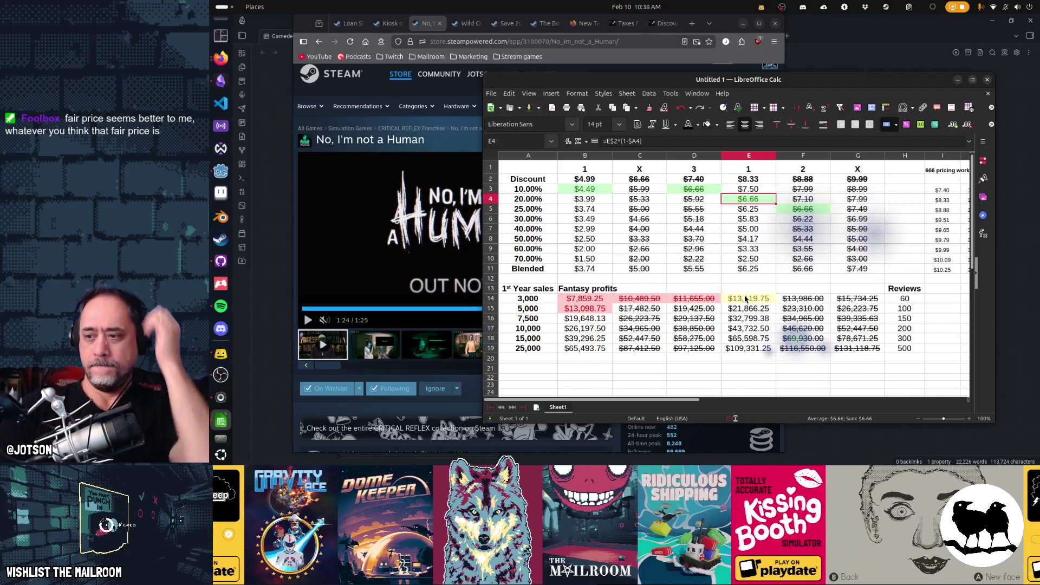
right_click(648, 189)
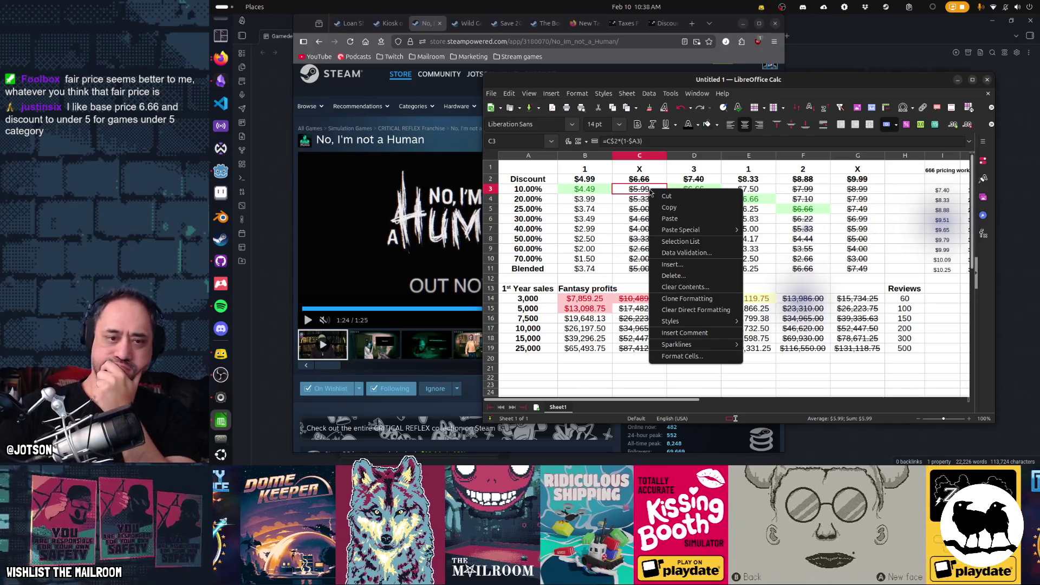
mouse_move(699, 322)
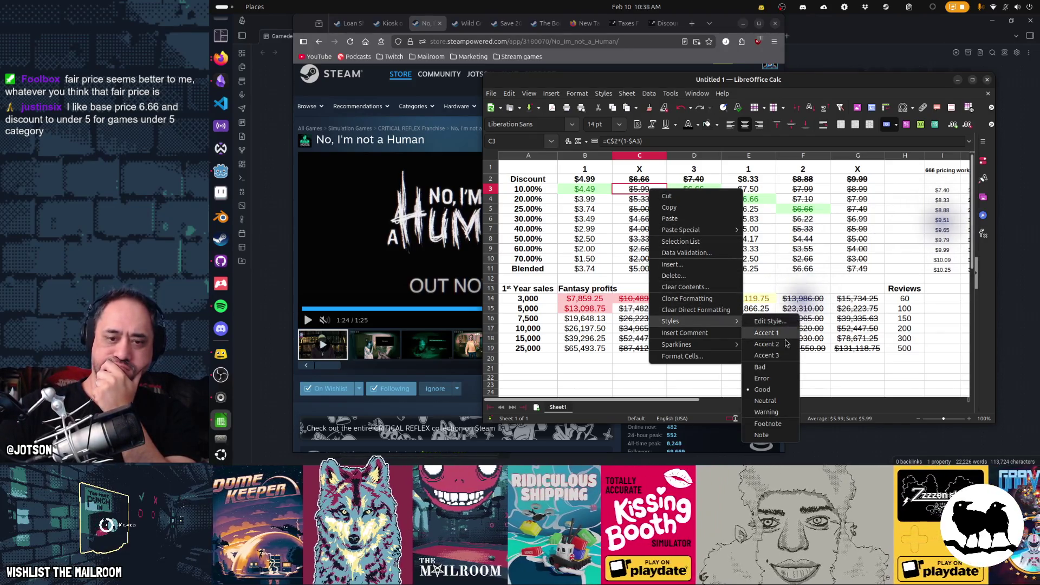
left_click(784, 390)
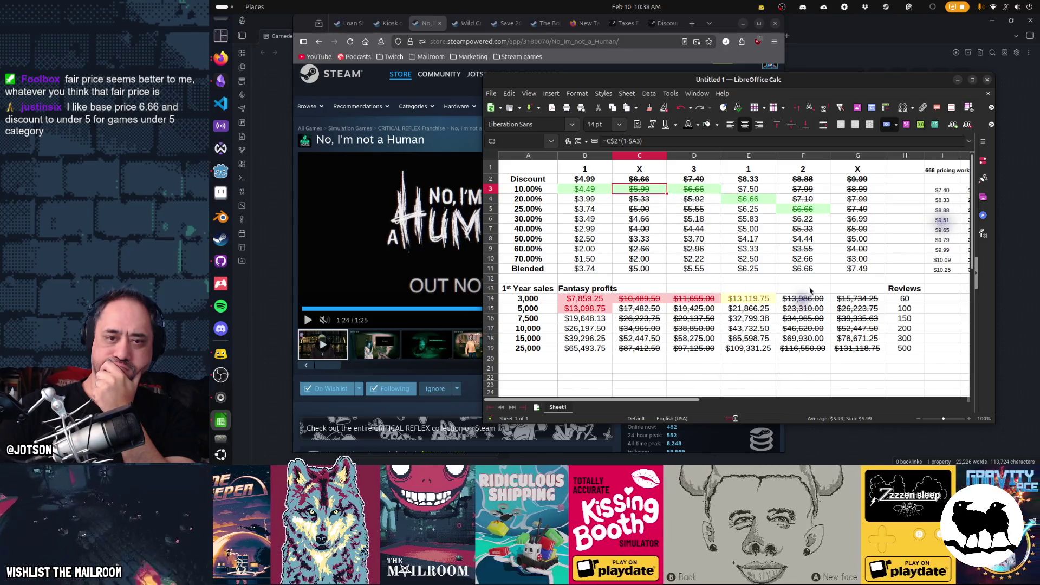
Step: Give the G4 and G7 discount prices the green Good style
right_click(855, 202)
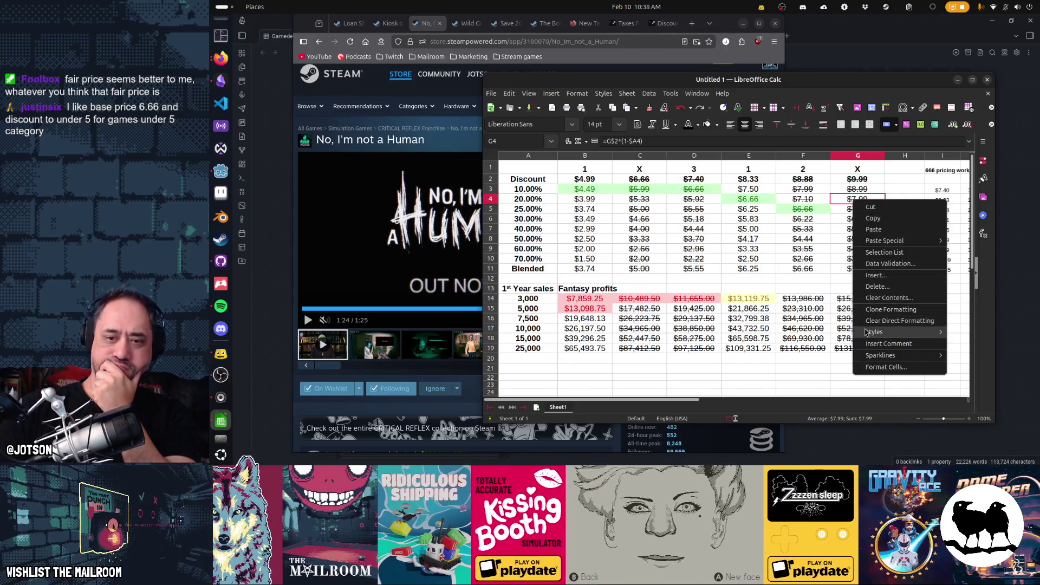
mouse_move(915, 333)
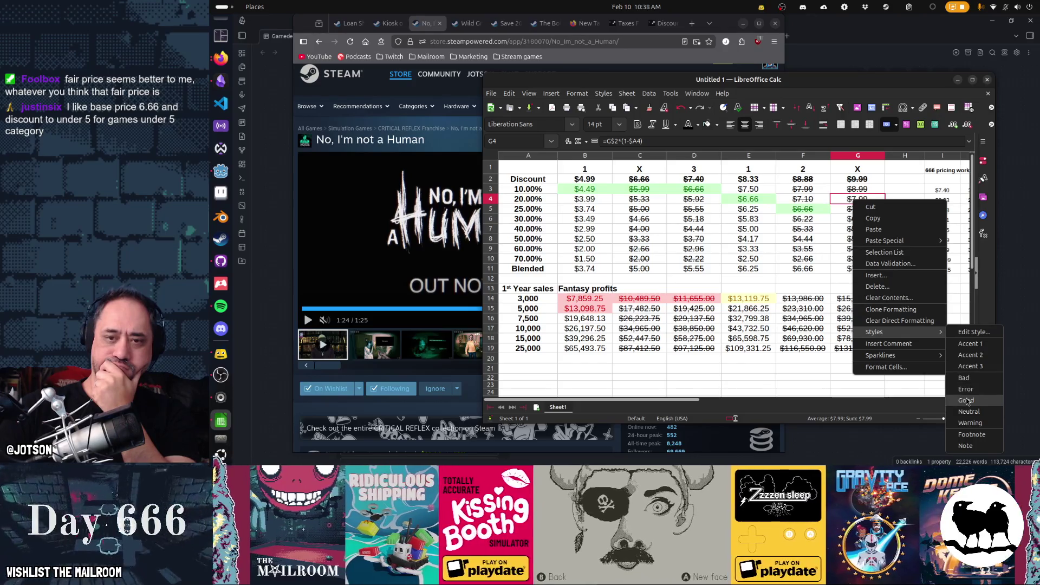
left_click(967, 400)
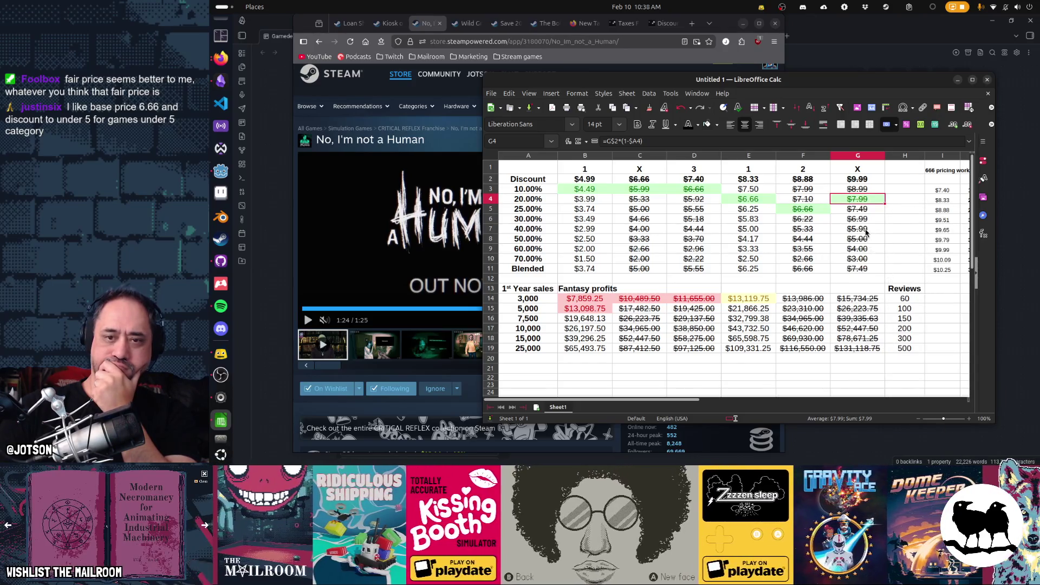
right_click(866, 232)
mouse_move(921, 361)
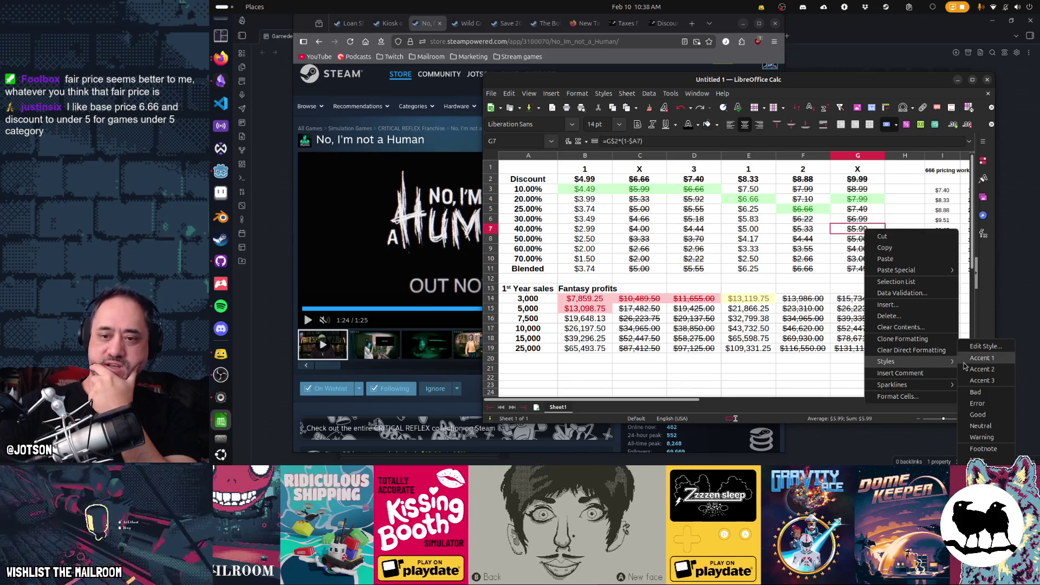
left_click(977, 414)
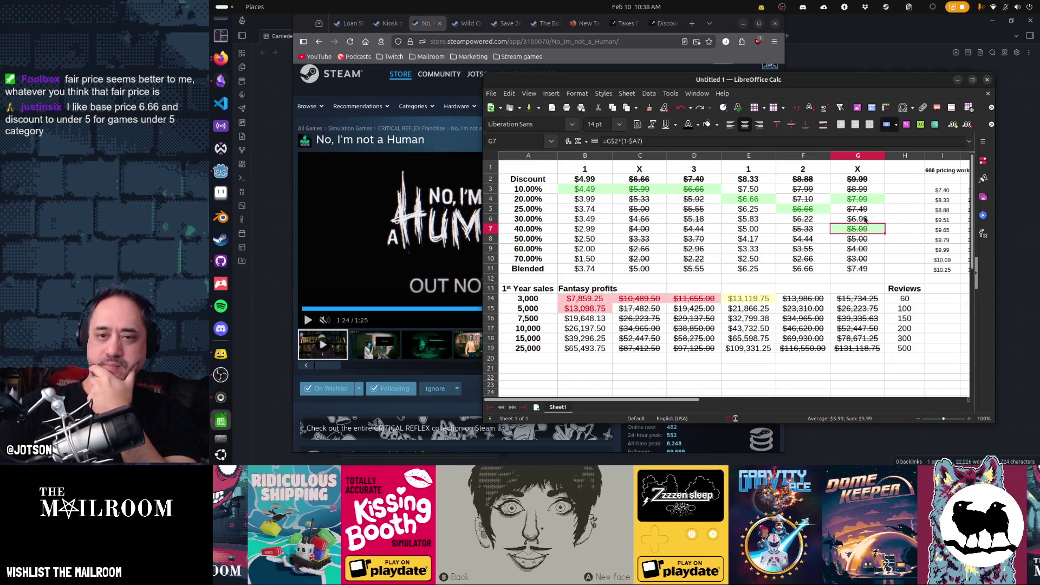
Step: Review the G4 and G7 prices, column G's figures and the $6.66 base price in C2
left_click(855, 200)
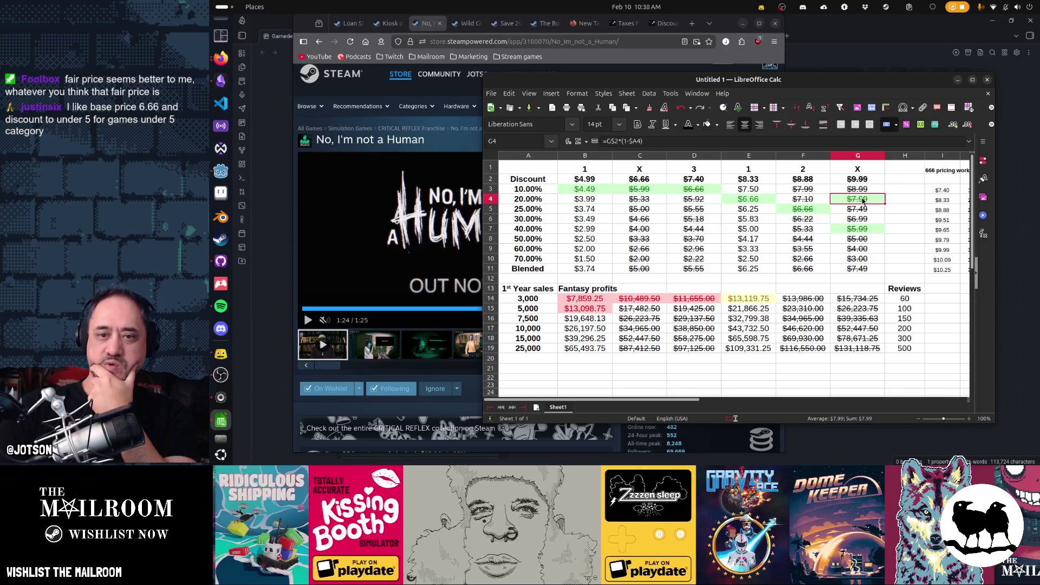
left_click(860, 229)
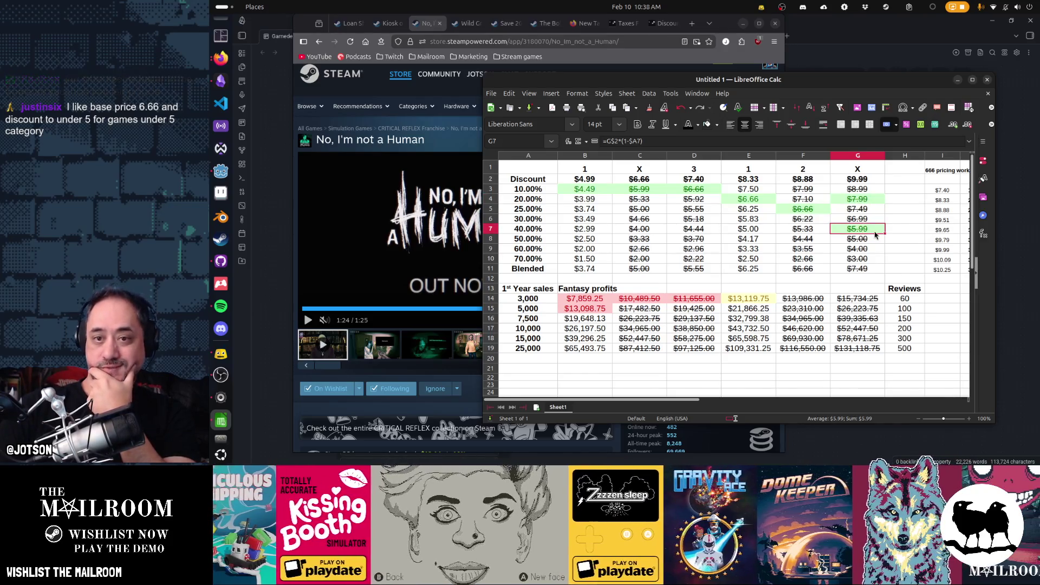
left_click_drag(858, 169, 858, 349)
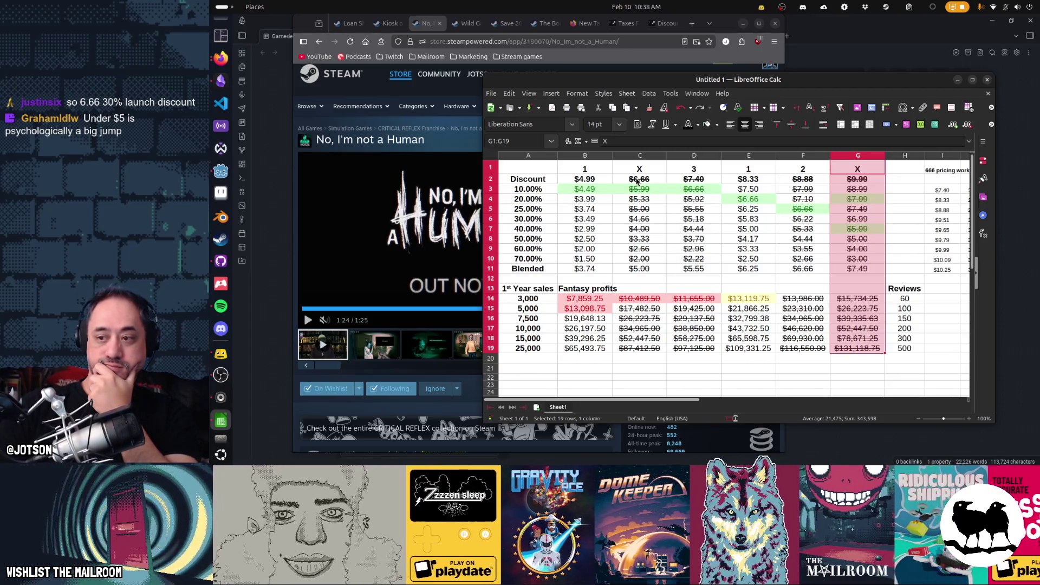
left_click(638, 181)
Step: Apply the green Good style to cells C6 and C5
right_click(639, 220)
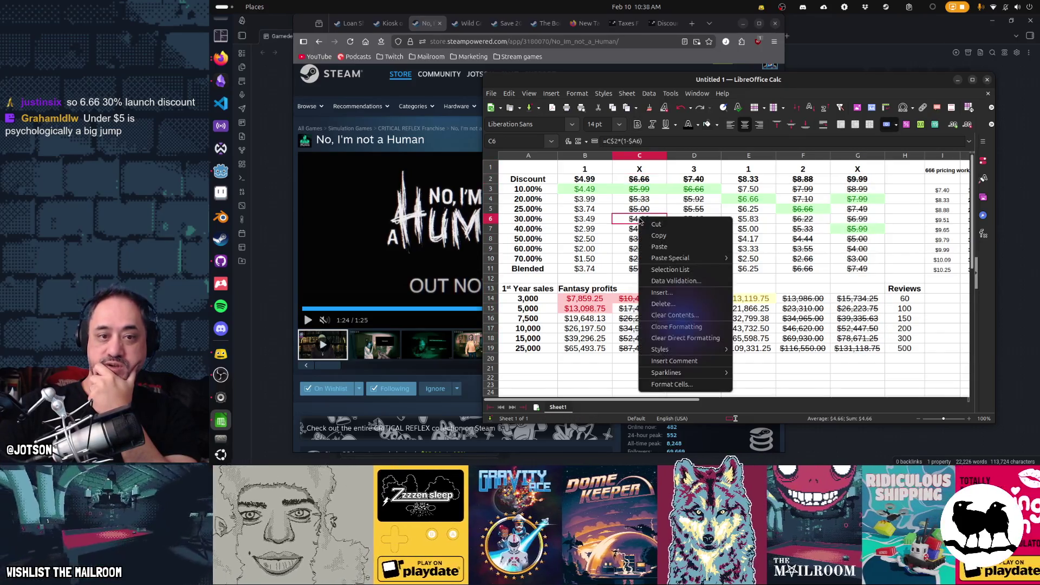
mouse_move(708, 354)
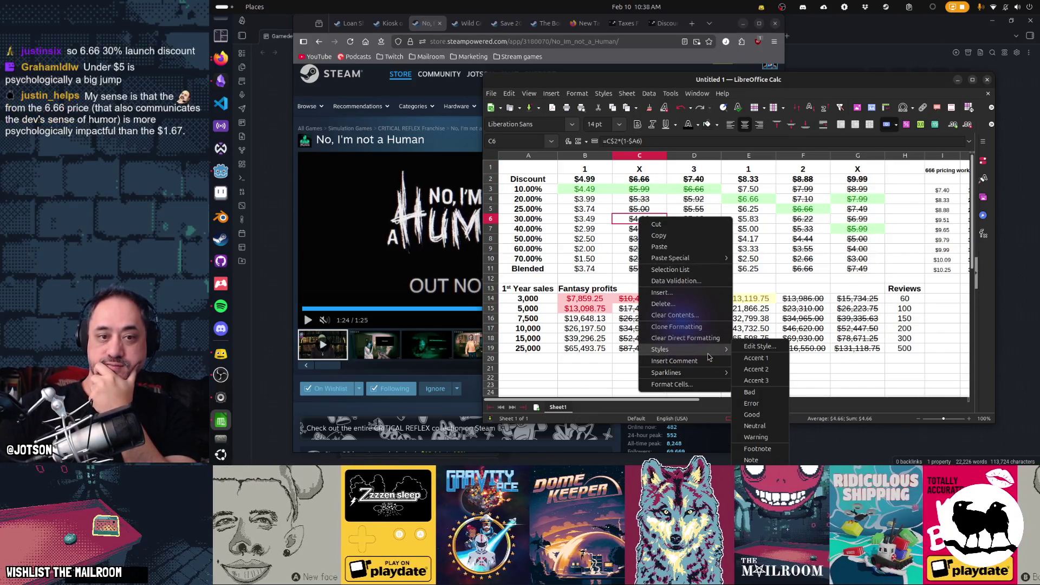
left_click(763, 418)
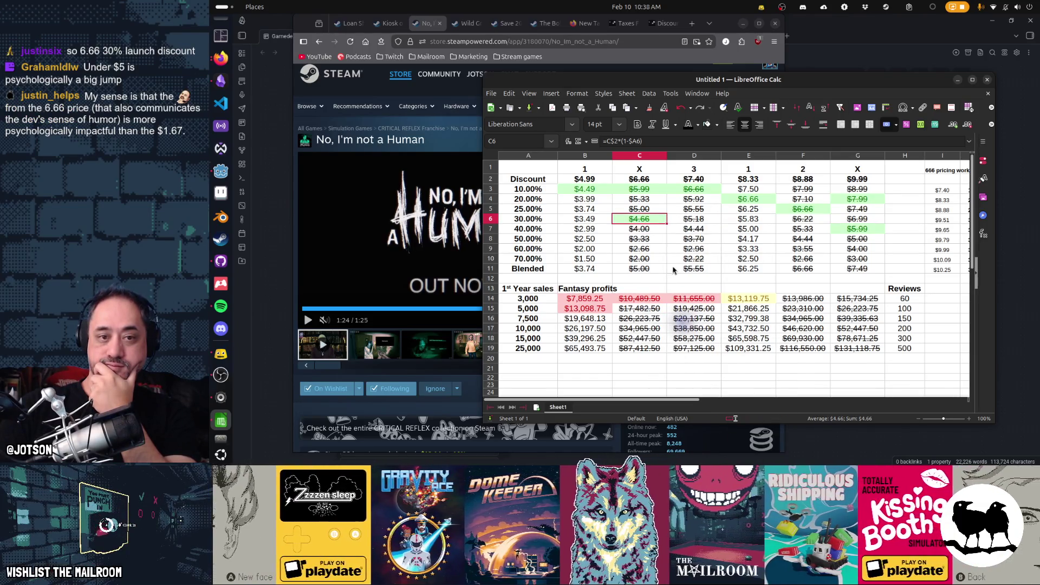
right_click(651, 210)
mouse_move(704, 341)
left_click(763, 410)
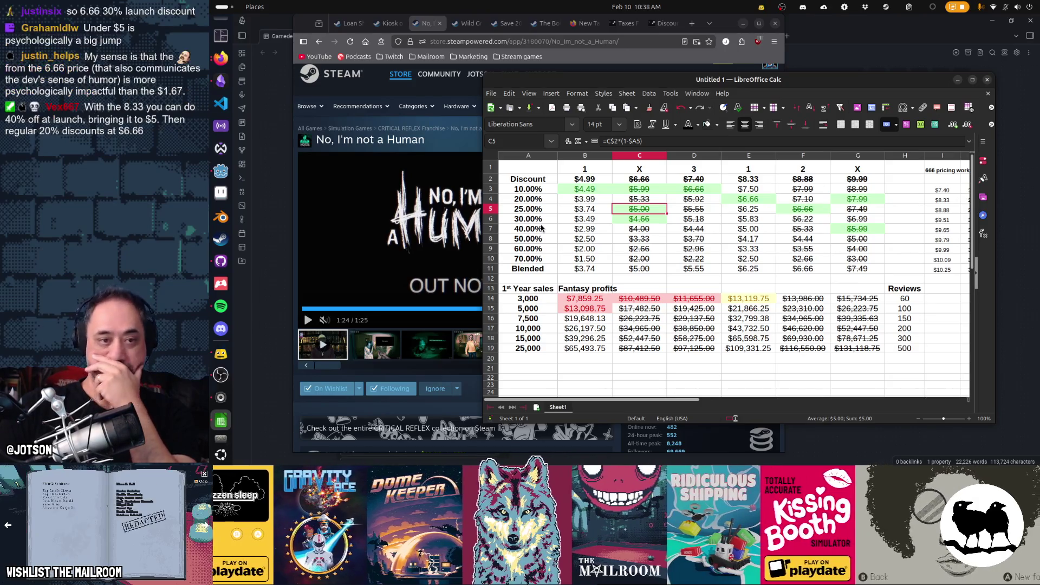
key("Left")
key("Left")
type("26")
key("Return")
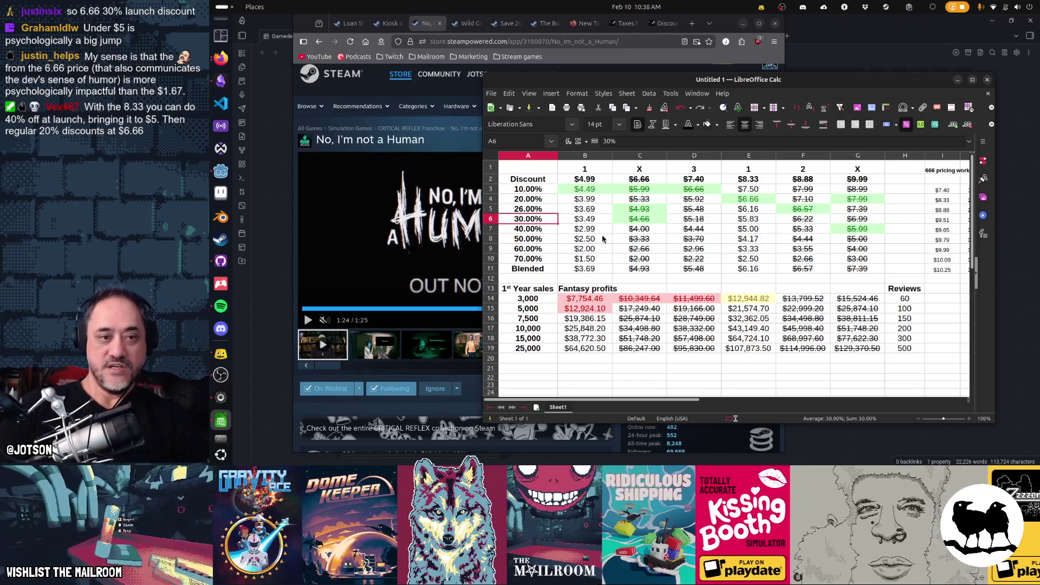
key("ctrl+z")
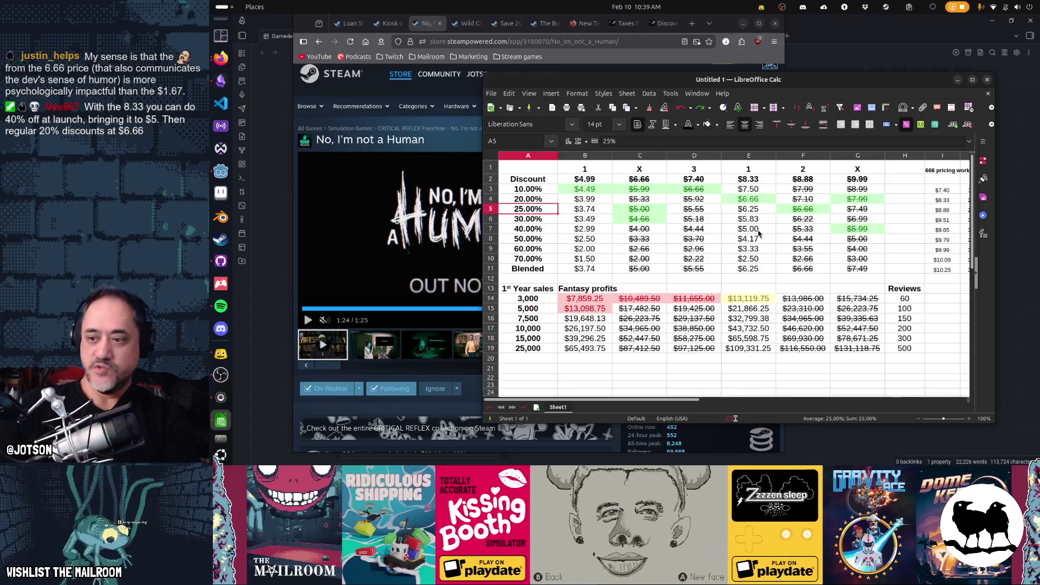
Step: Give the $5.00 price in E7 the green Good style
right_click(758, 230)
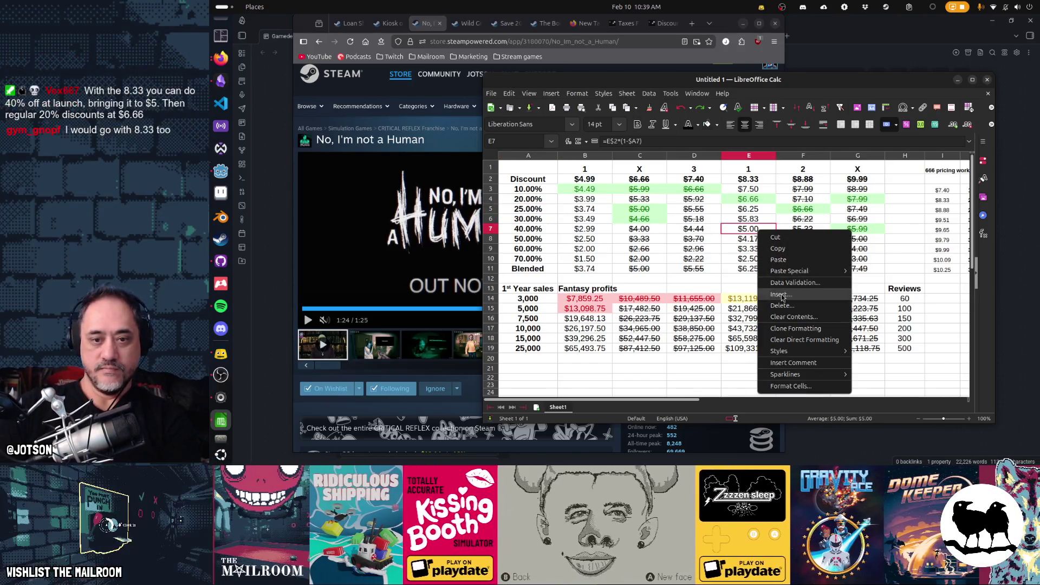
mouse_move(795, 354)
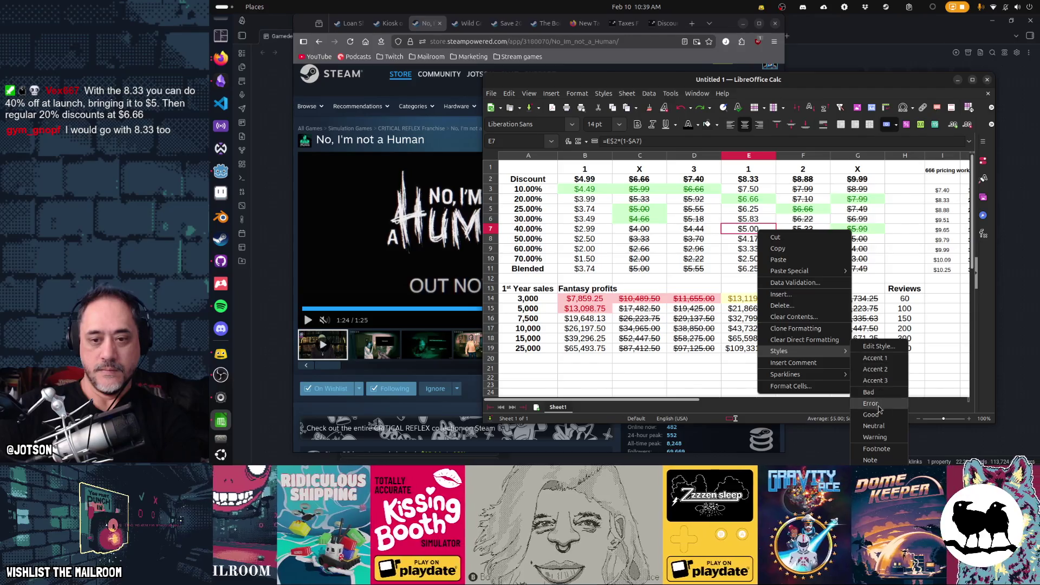
left_click(870, 414)
left_click(761, 249)
Step: Inspect the formulas in E2, E7, E4 and C2 and the $4.99 and $6.66 price columns
left_click(753, 182)
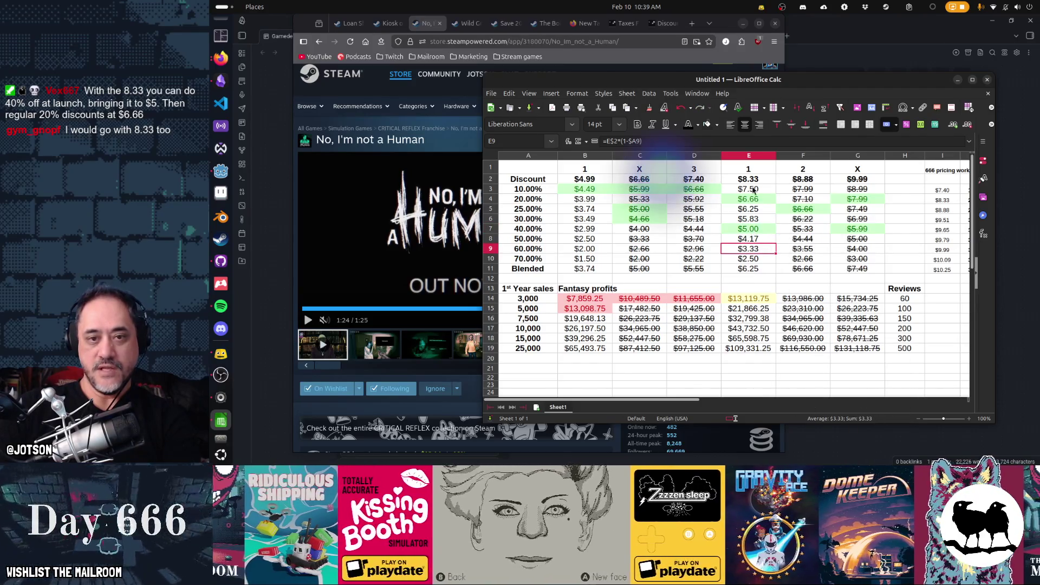
left_click(750, 230)
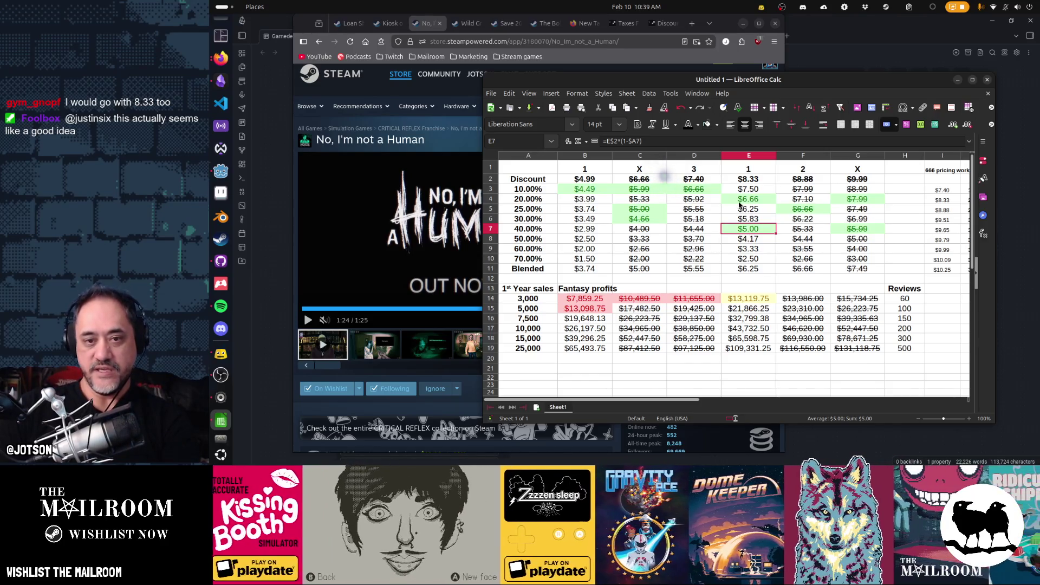
left_click(741, 200)
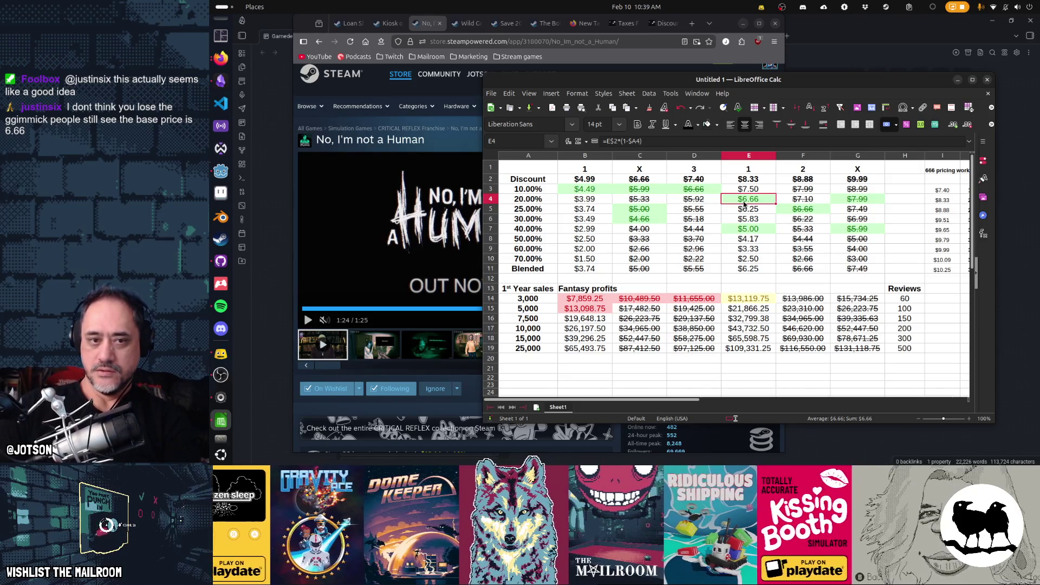
left_click(639, 180)
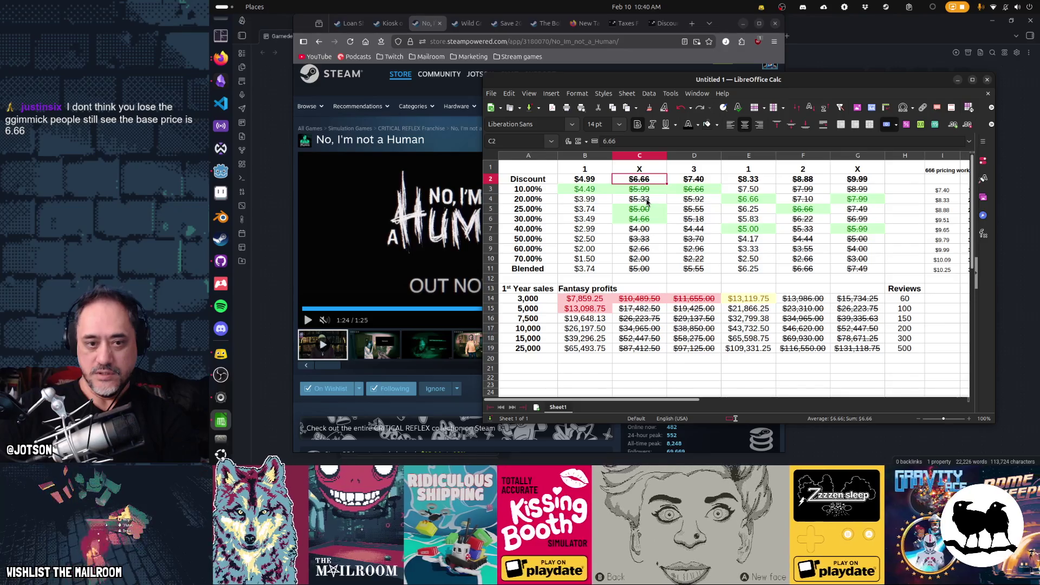
left_click_drag(591, 183, 639, 271)
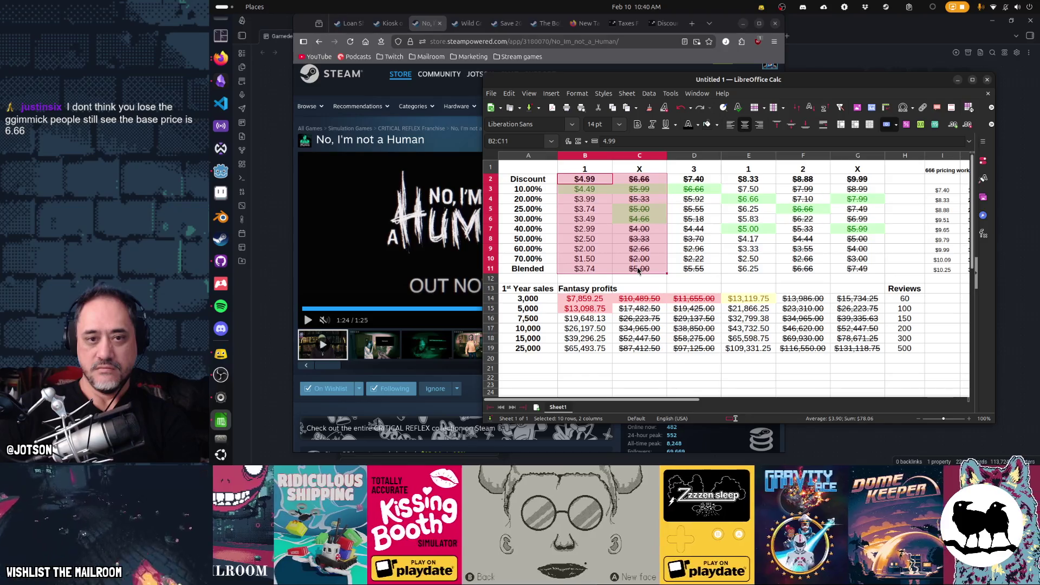
left_click(639, 169)
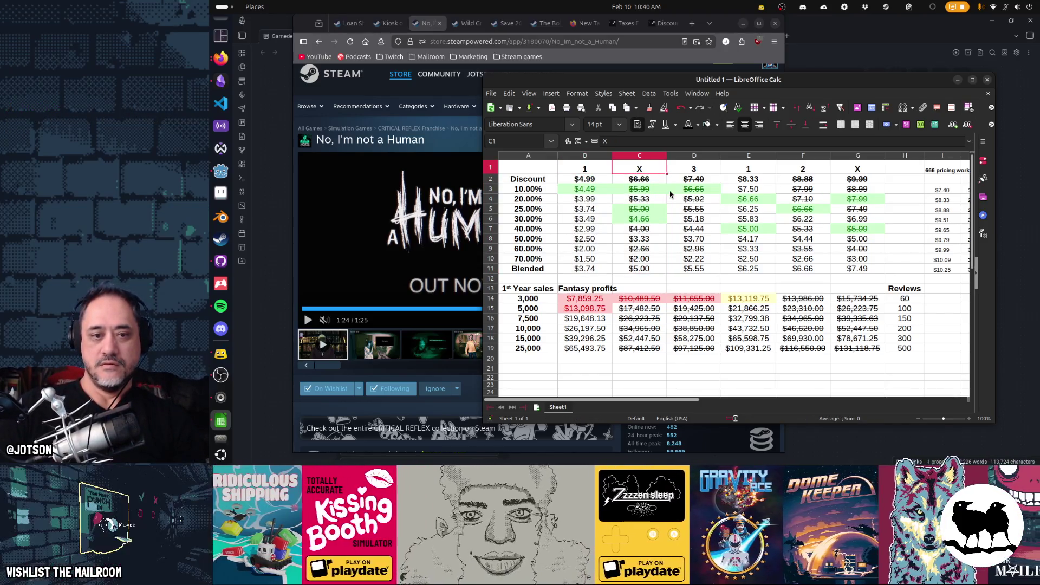
Step: Set Strikethrough to (Without) for the whole pricing and profit table A1:G19
mouse_move(861, 349)
left_mouse_down()
mouse_move(750, 266)
mouse_move(535, 179)
mouse_move(533, 169)
left_mouse_up()
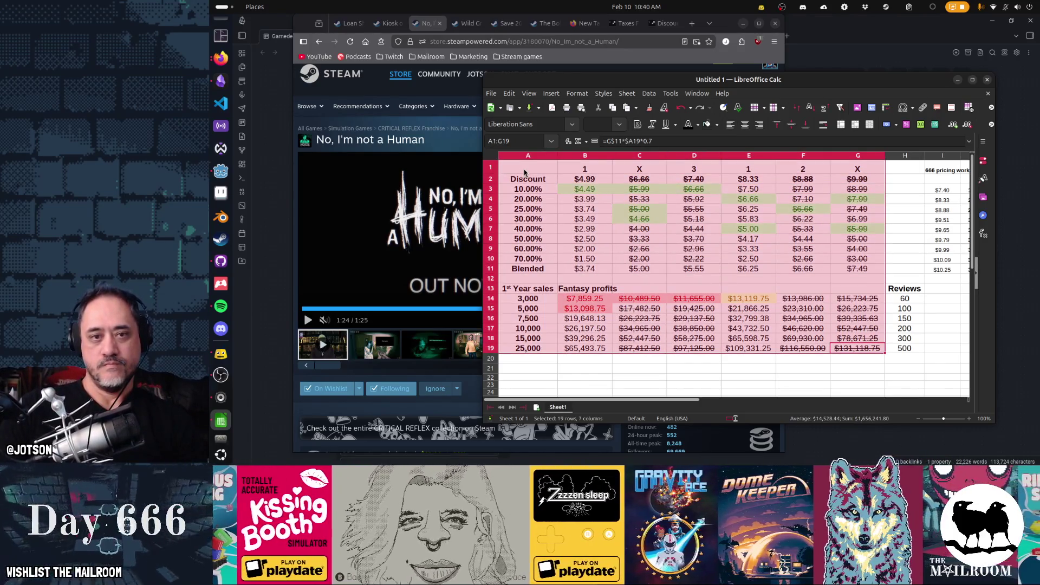
right_click(618, 201)
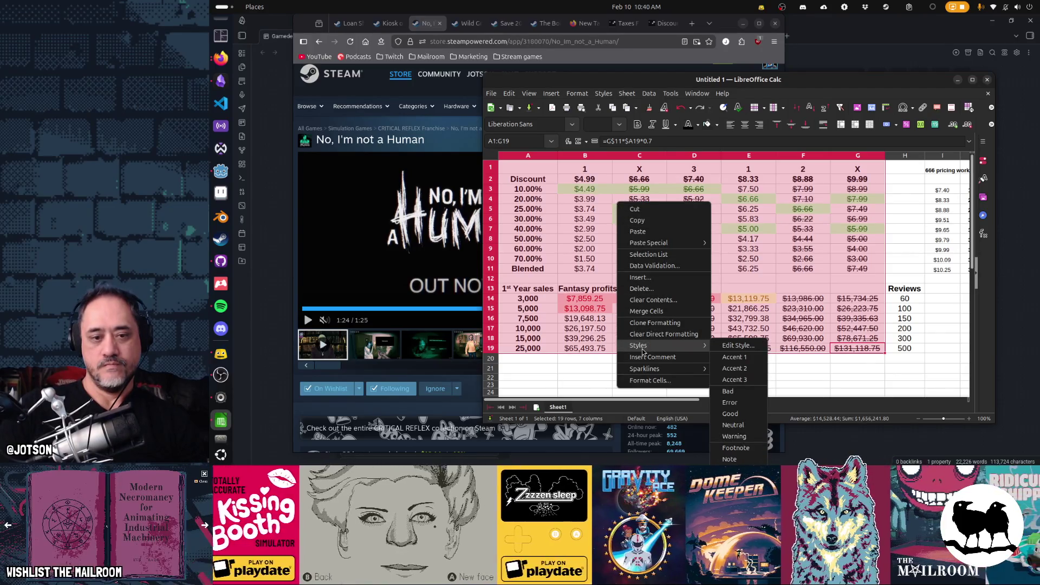
left_click(653, 381)
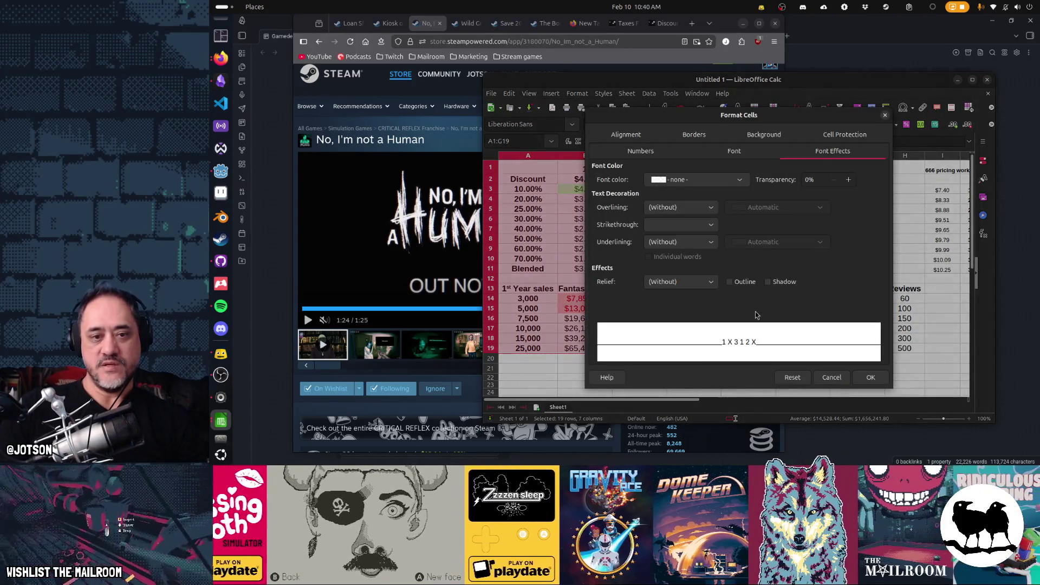
left_click(687, 227)
left_click(678, 240)
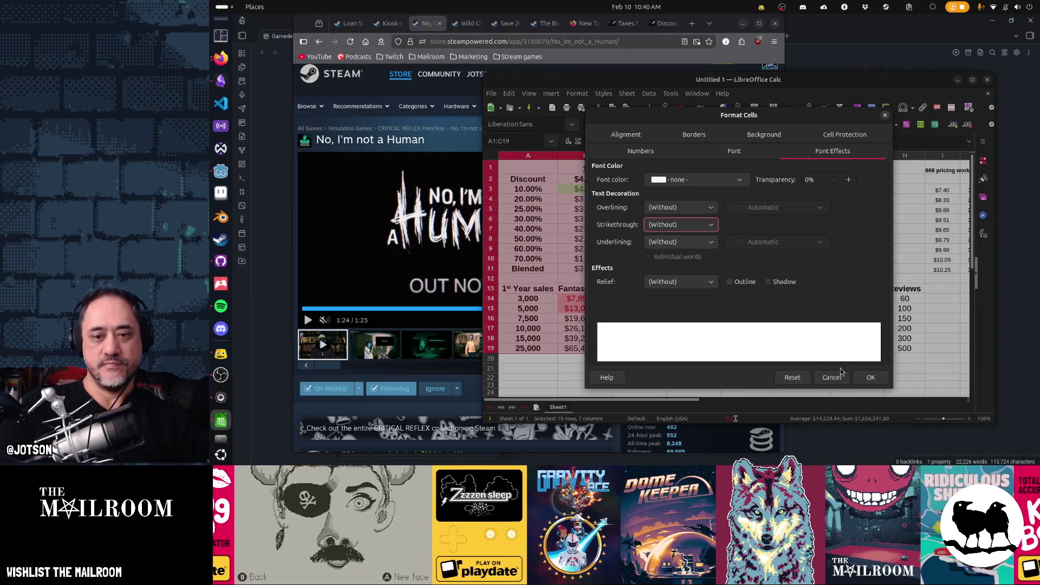
key("Return")
Step: Update the row-1 markers: 1 in C1 and X in D1, F1 and G1
left_click(644, 170)
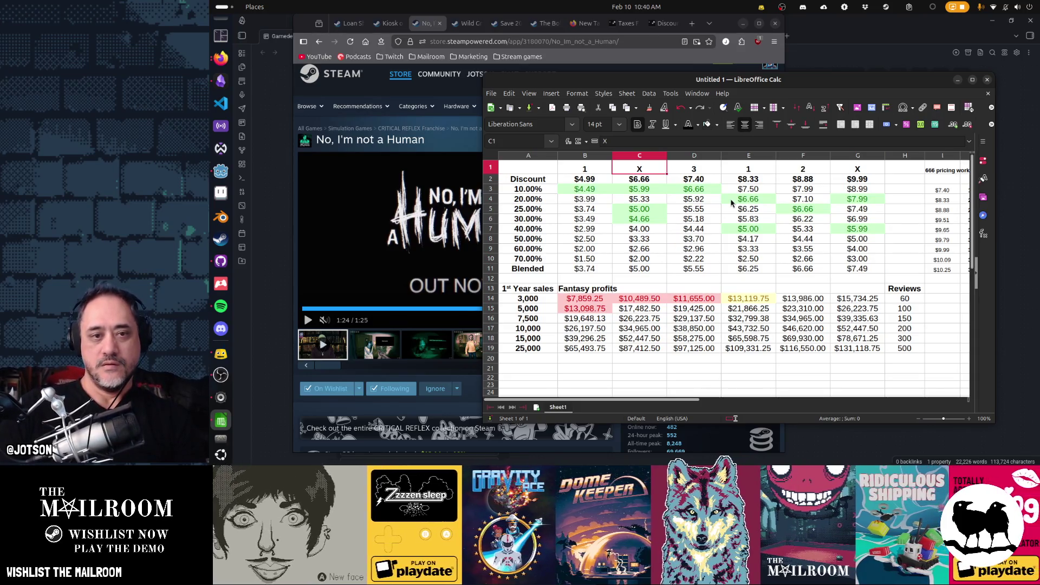
type("1")
key("Tab")
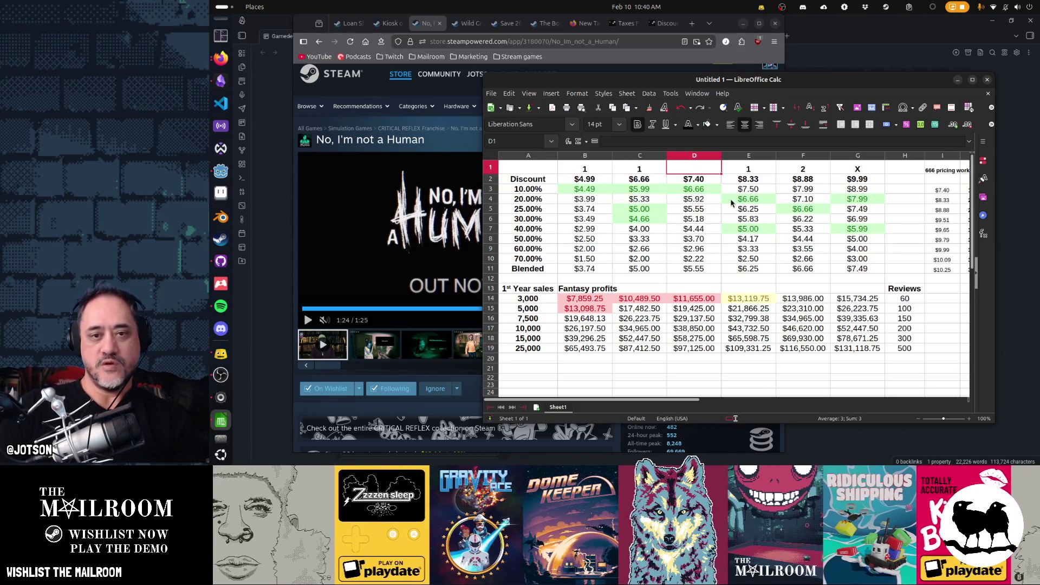
key("Right")
key("Right")
key("Delete")
key("Right")
key("Delete")
key("Left")
key("Left")
key("Left")
type("X")
key("Tab")
key("Right")
type("X")
key("Tab")
type("X")
key("Return")
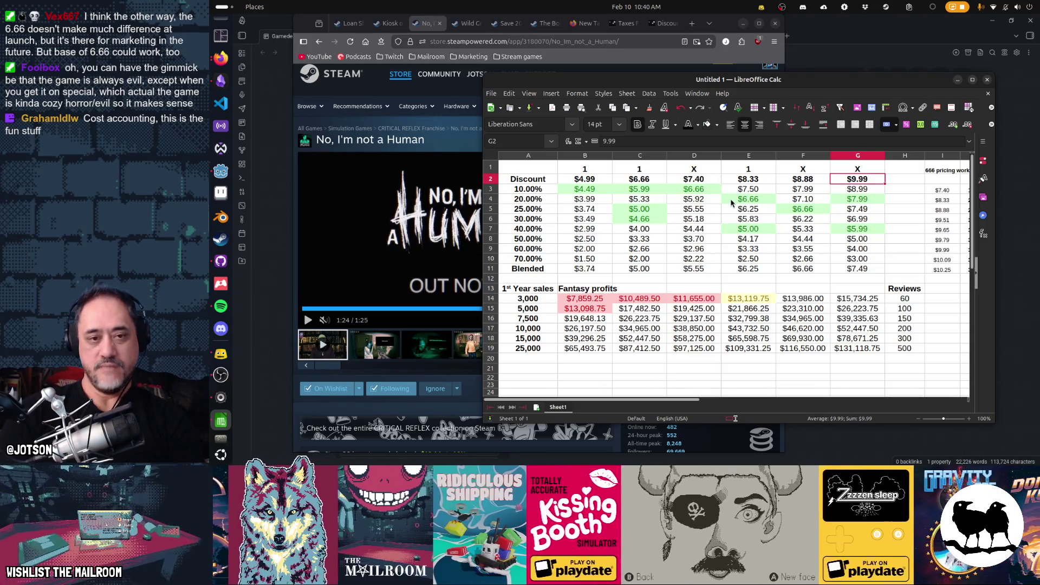
Step: Rename the A2 header from Discount to 'Price/Discount' and widen column A to fit
key("Left")
key("Left")
key("Left")
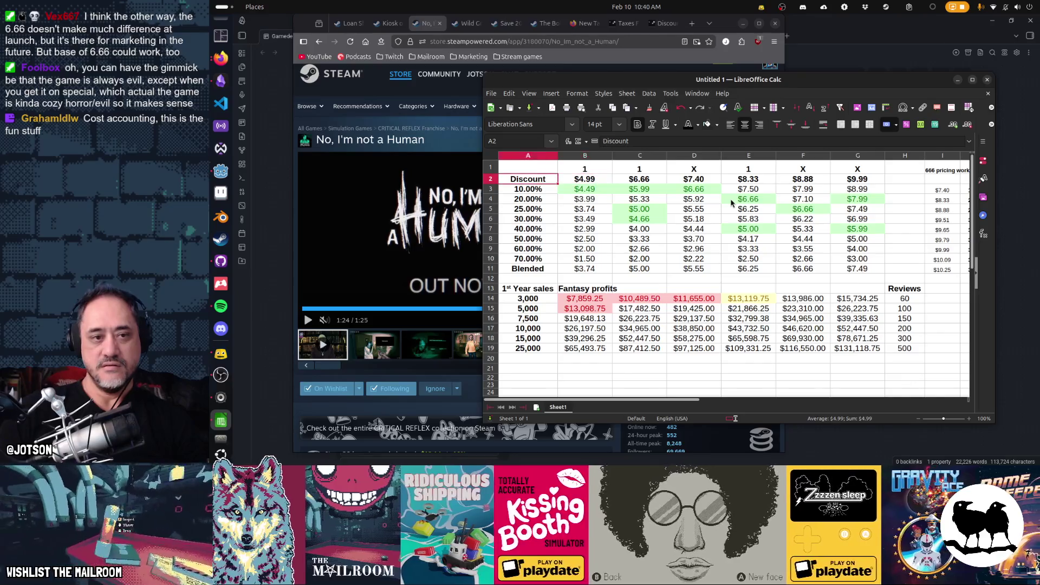
key("Left")
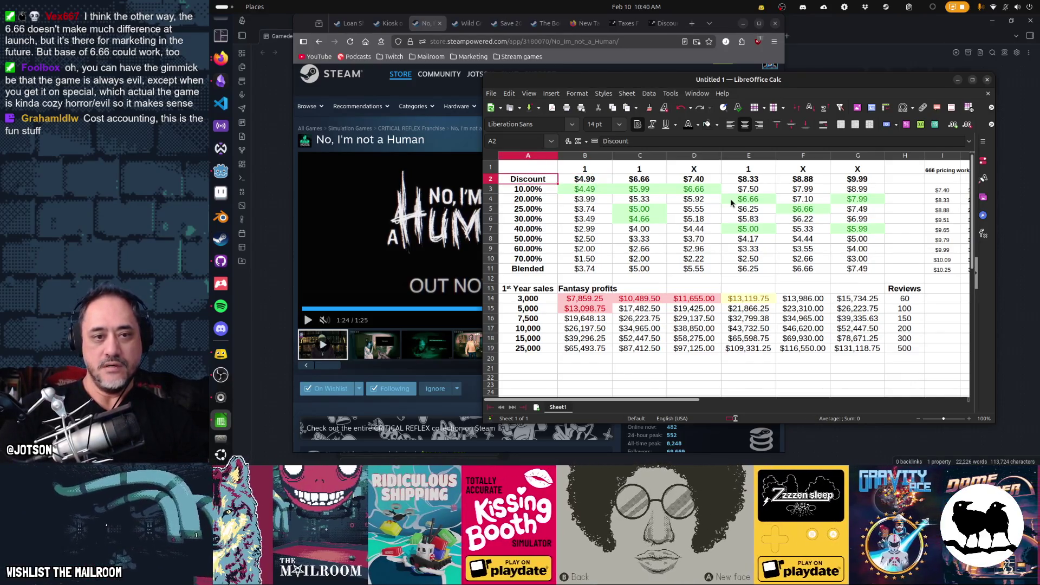
key("F2")
key("BackSpace")
key("BackSpace")
key("BackSpace")
type("Price/Discount")
key("Return")
key("Up")
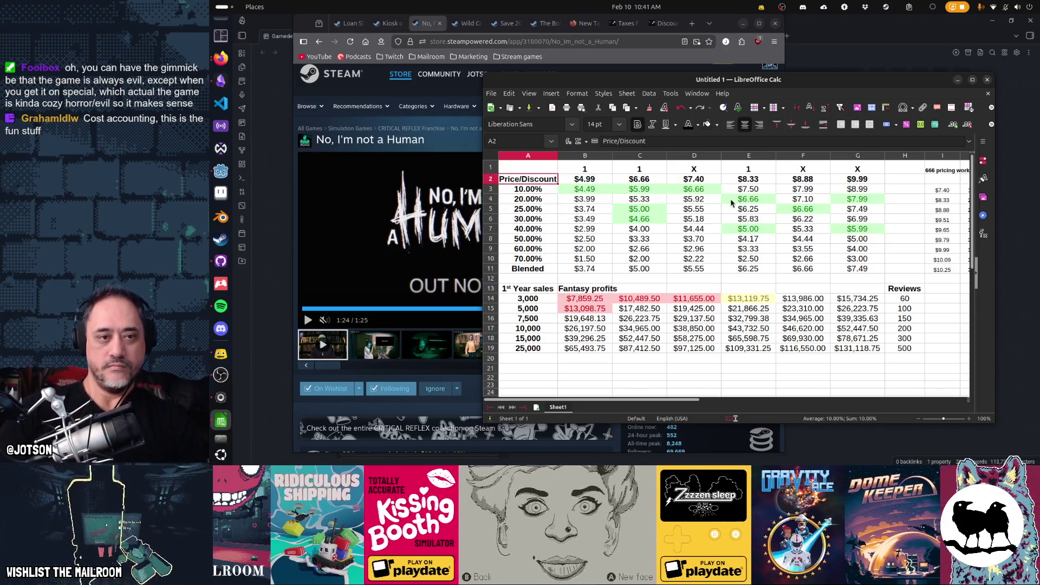
type("Price")
key("Return")
key("Up")
key("F2")
type("/Discount")
key("Return")
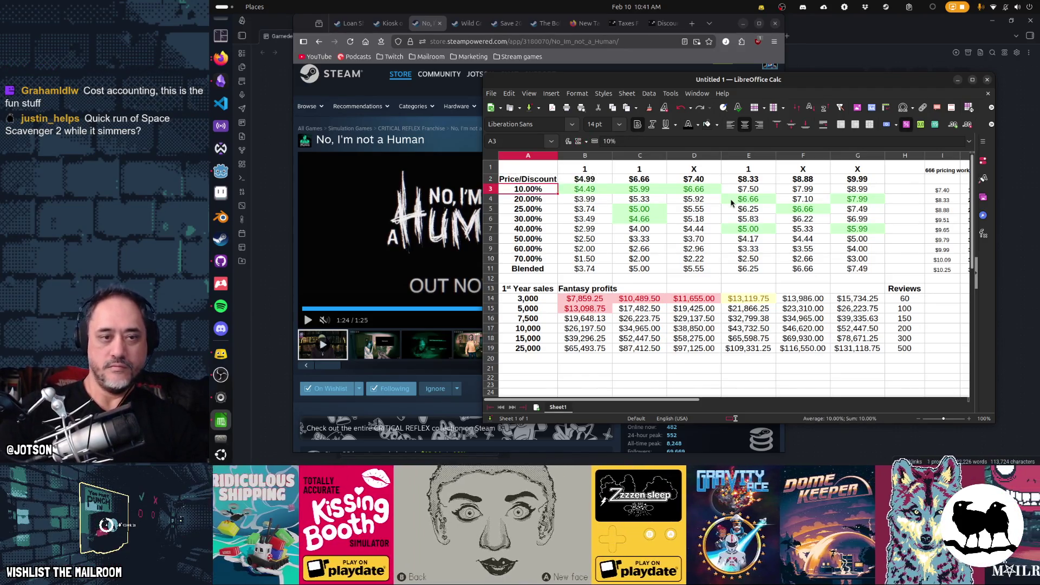
left_click_drag(558, 156, 565, 156)
Step: Step through A2, D2, C2 and C3, bringing the 666 pricing worksheet into view
key("Up")
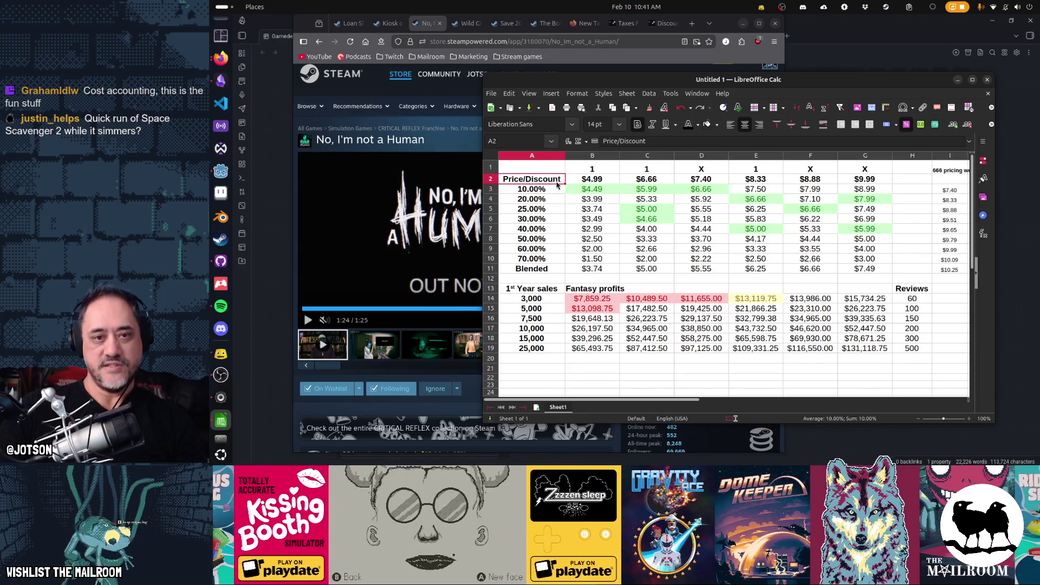
left_click(702, 183)
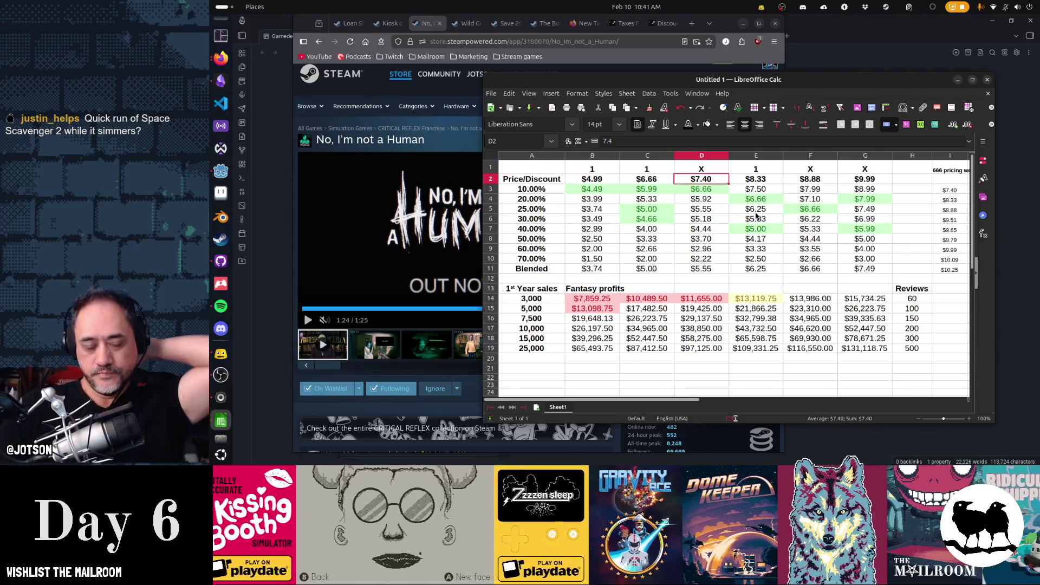
key("Left")
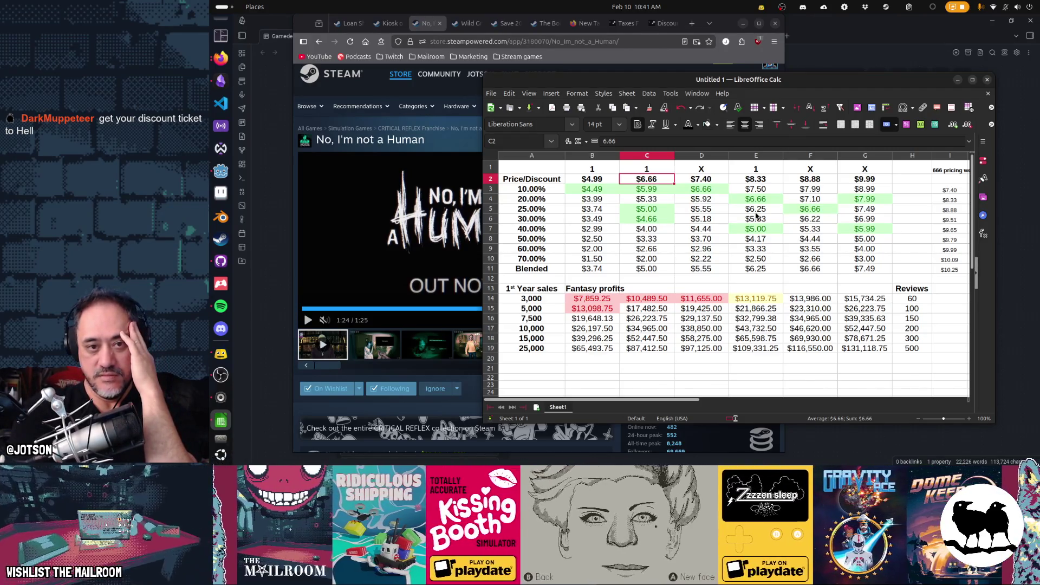
key("Down")
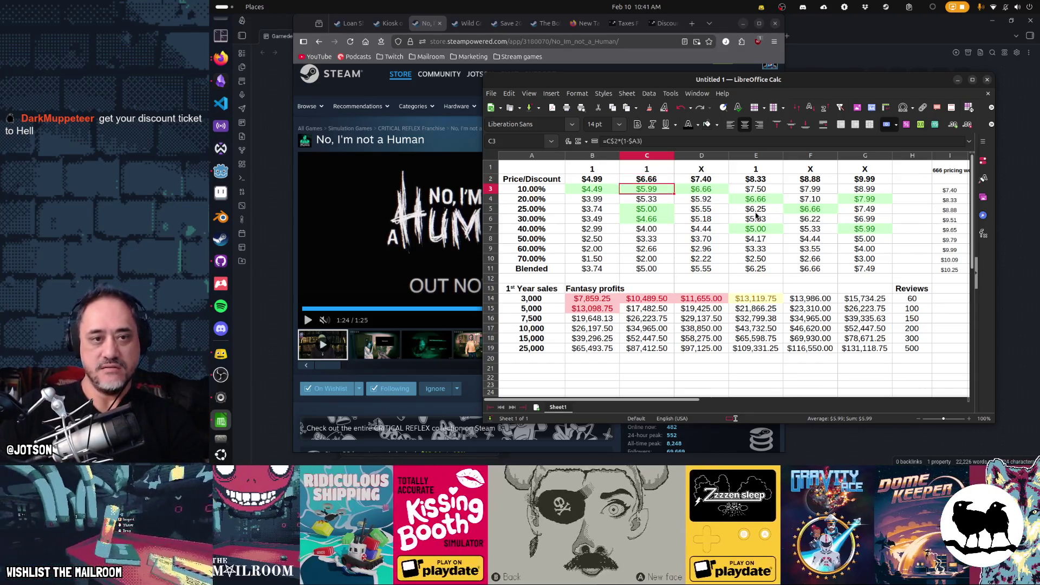
key("Right")
key("Right")
key("Right")
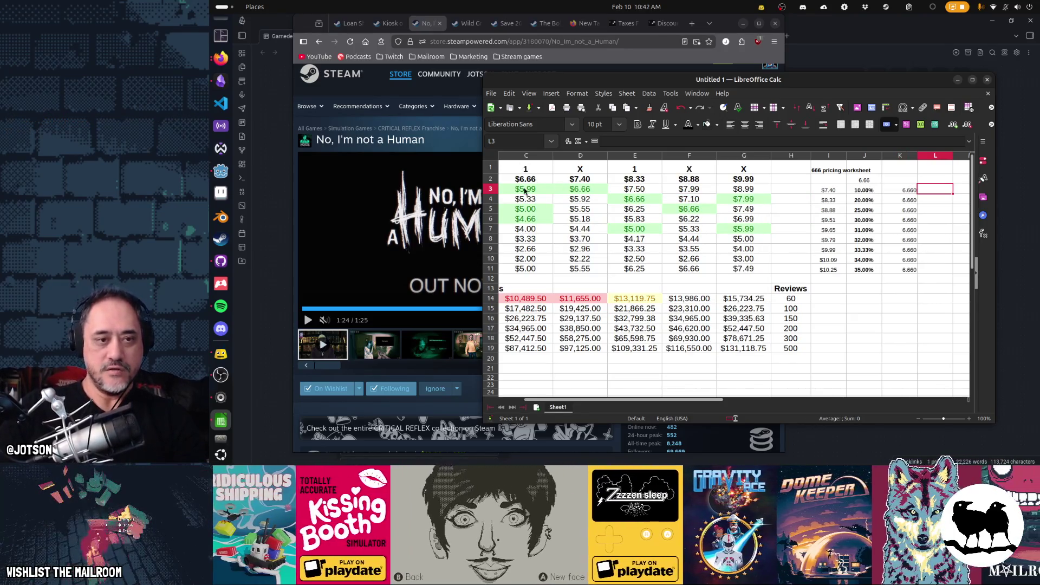
Step: Reduce the $6.66 column's discounted prices in C3:C11 to two decimals, e.g. $5.99
left_click_drag(534, 191, 530, 269)
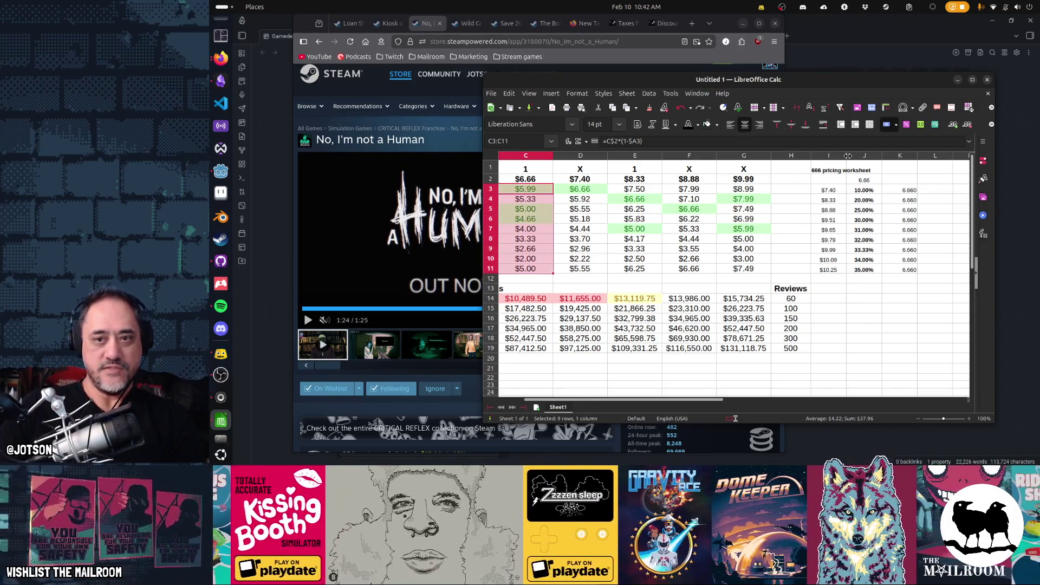
left_click(952, 124)
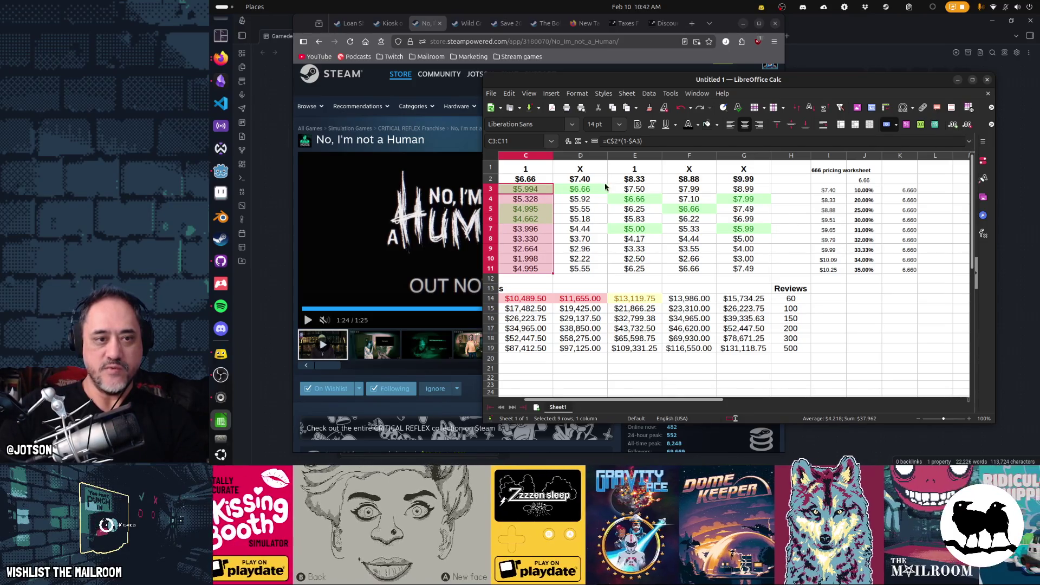
left_click(536, 191)
scroll(649, 219, "left", 2)
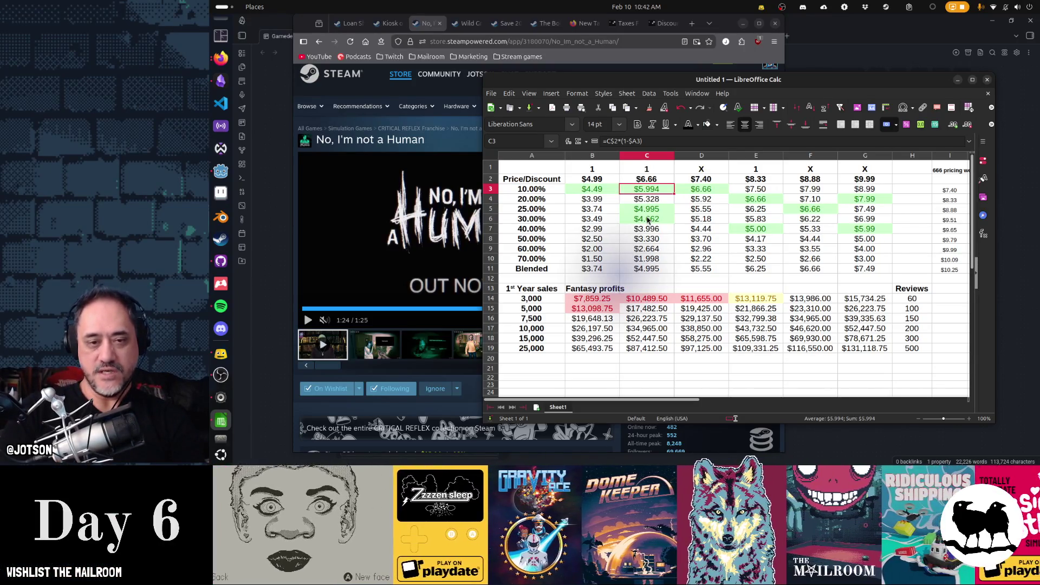
key("Down")
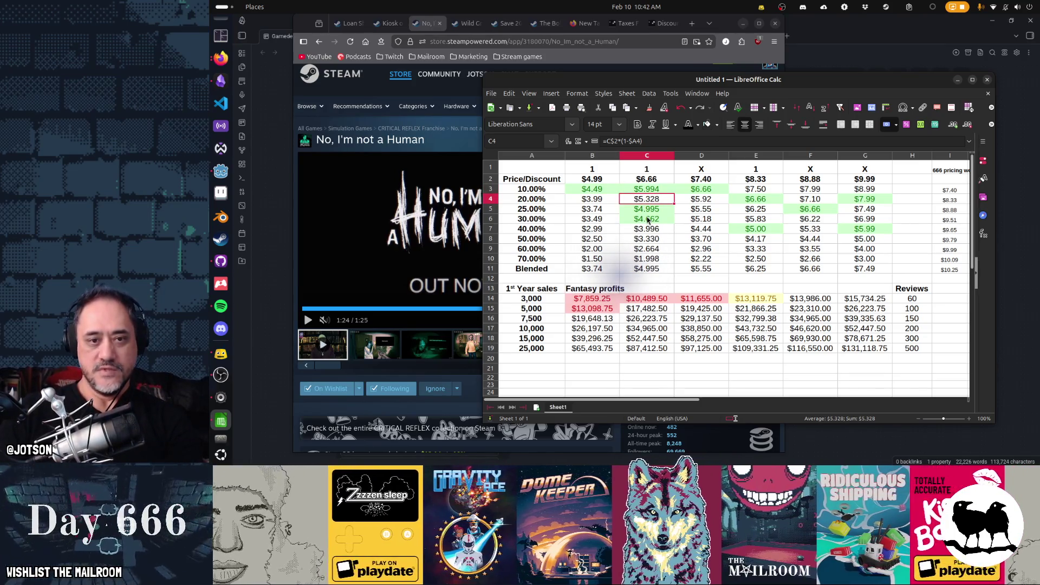
key("Down")
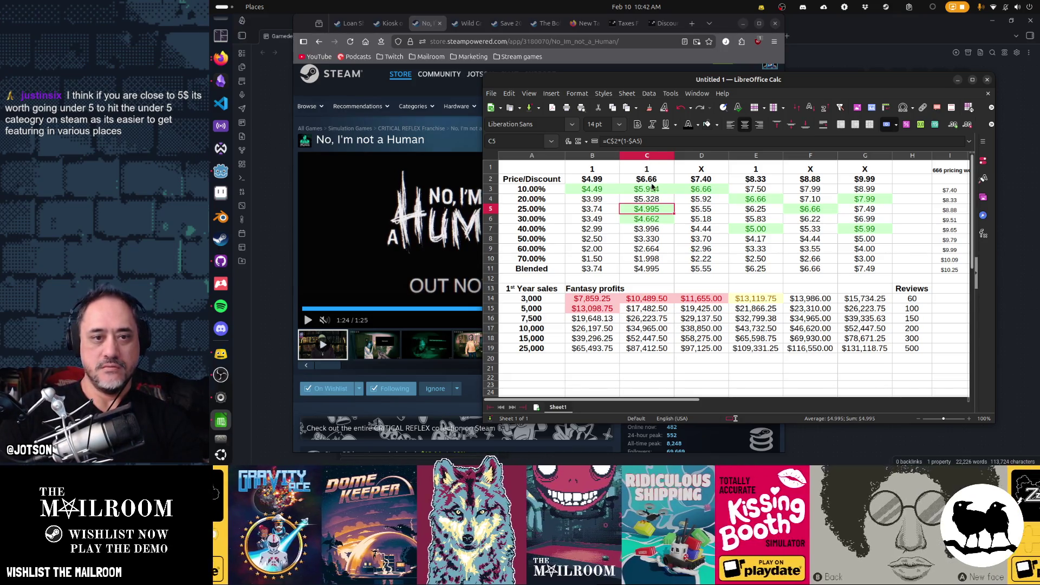
left_click_drag(654, 192, 650, 269)
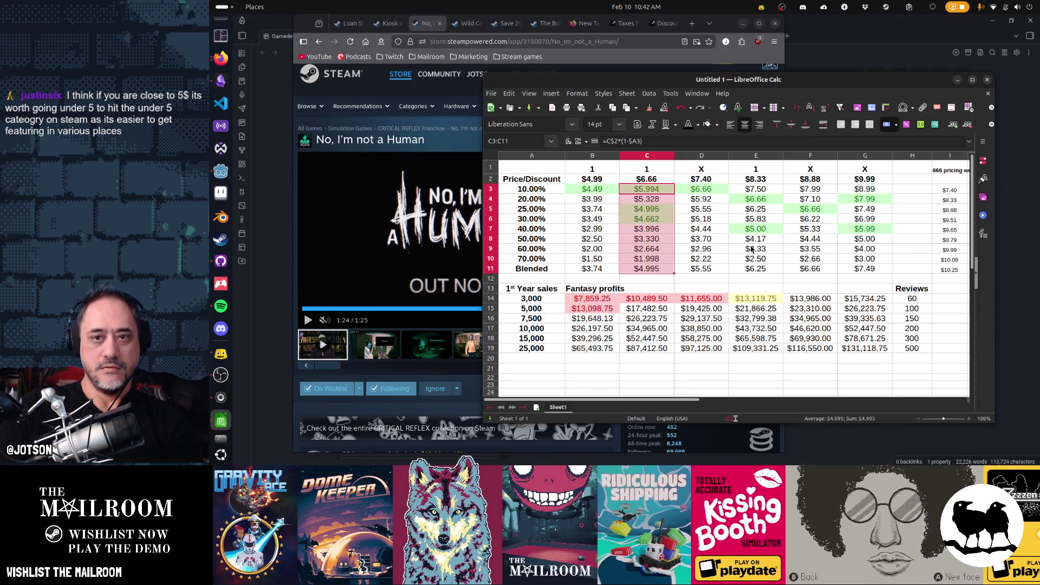
left_click(968, 126)
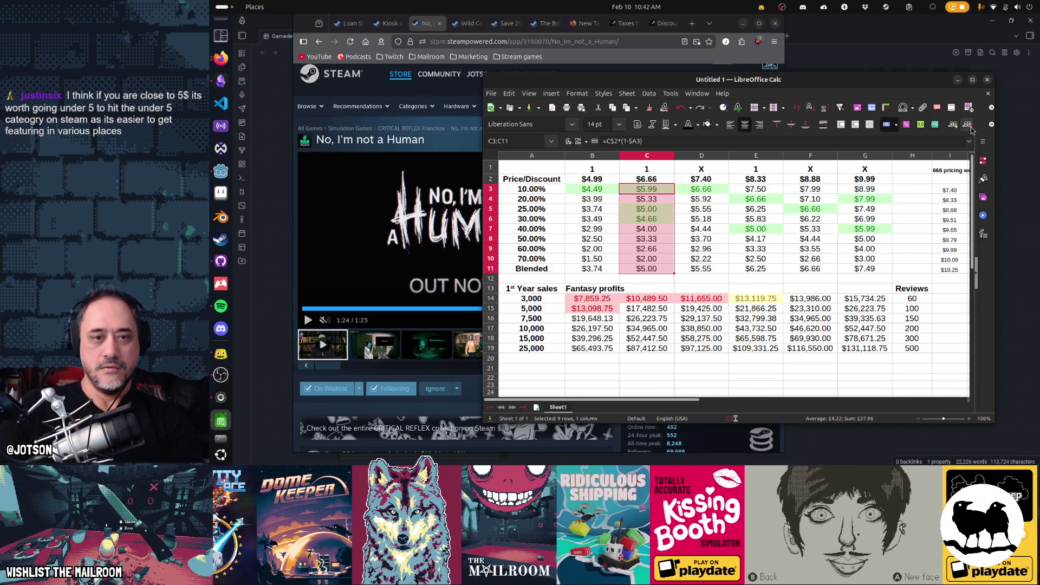
left_click(953, 126)
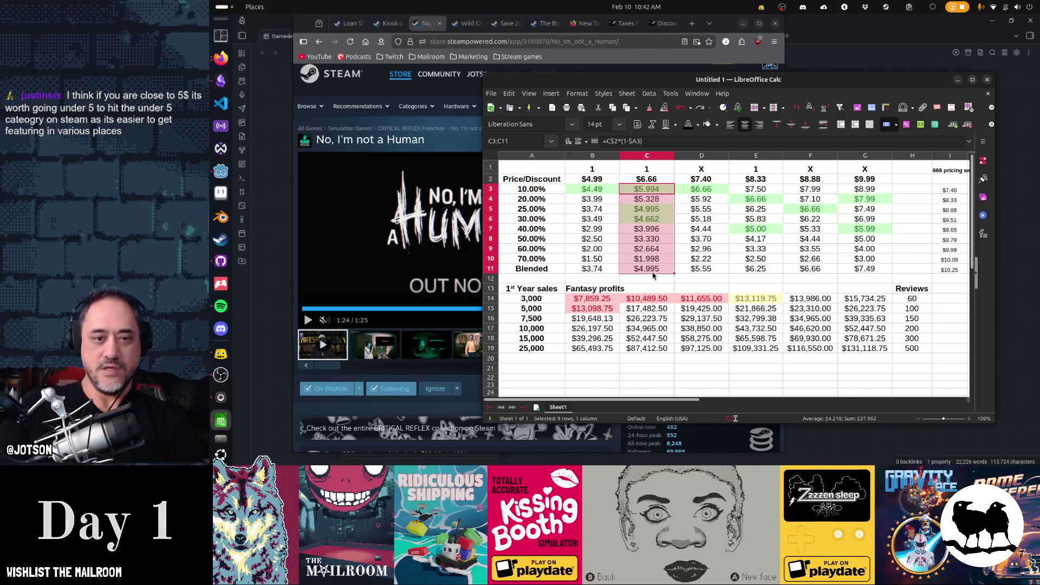
left_click(967, 125)
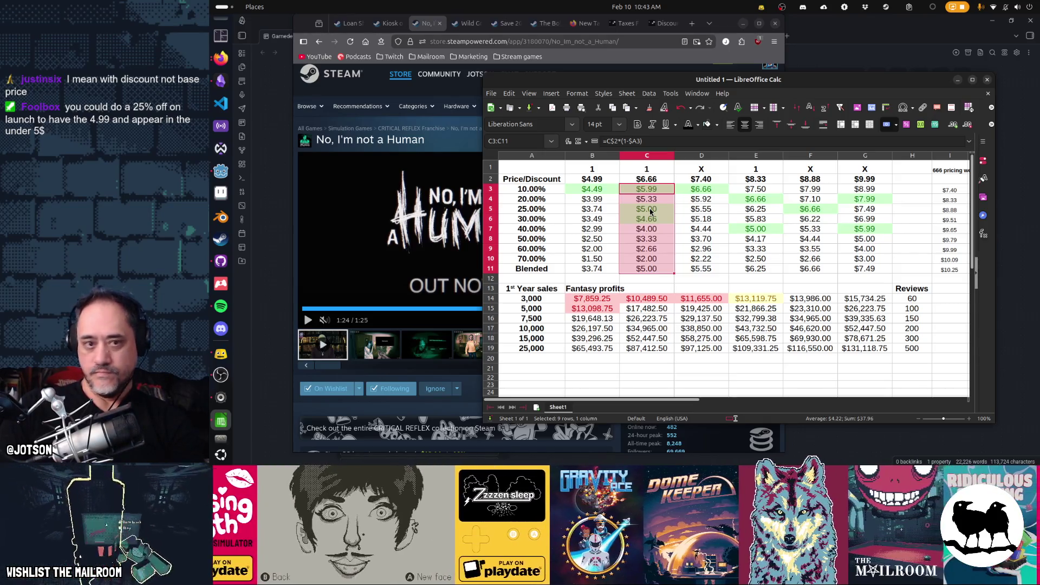
Step: Check the 25%-off $6.66 price, briefly adding and removing a decimal place
left_click(532, 214)
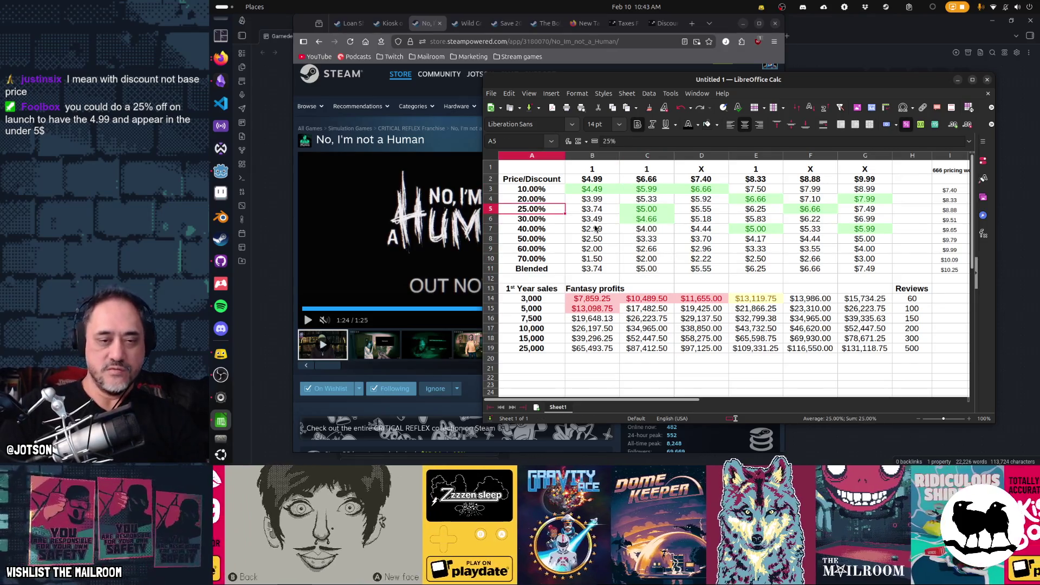
key("Right")
key("Right")
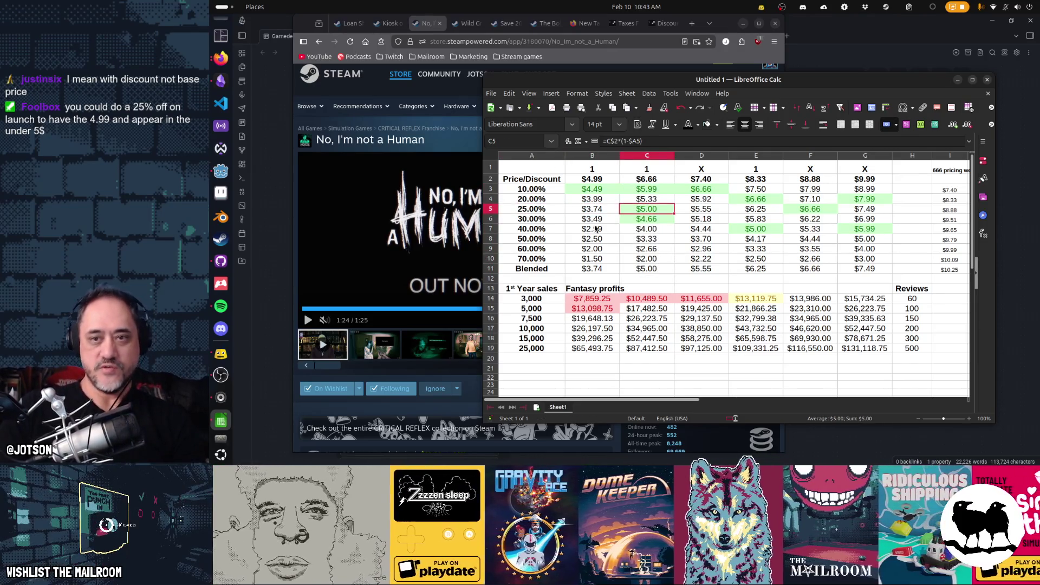
left_click(966, 125)
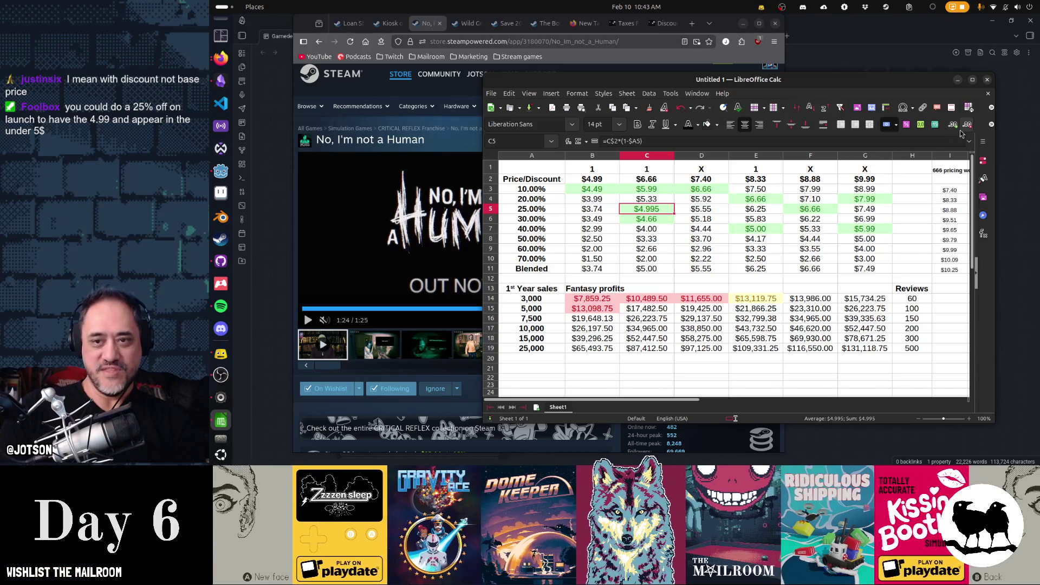
left_click(967, 126)
Step: Replace the 25% discount in A5 with 26%
left_click(551, 210)
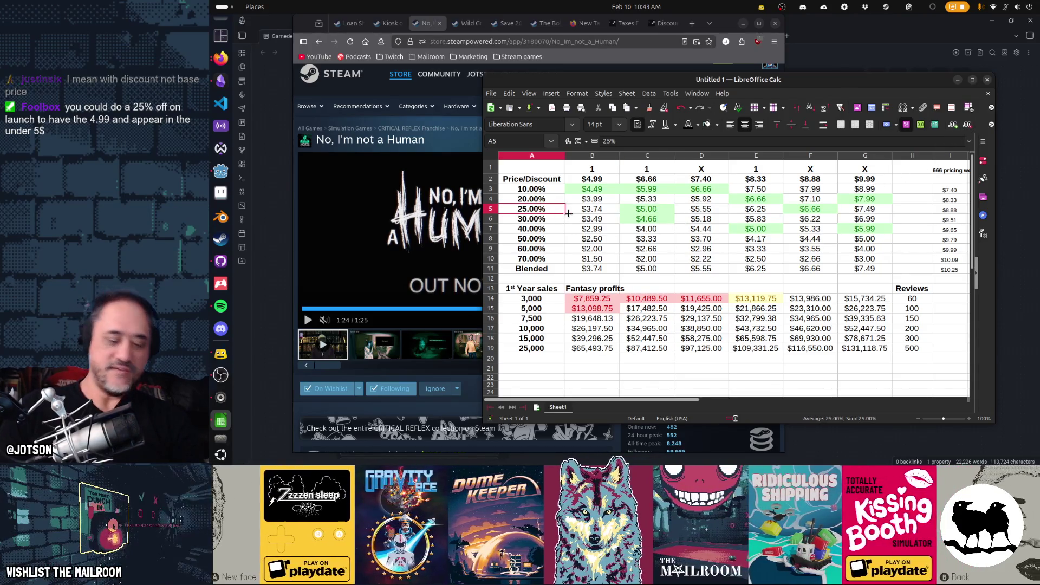
type("26%")
key("Return")
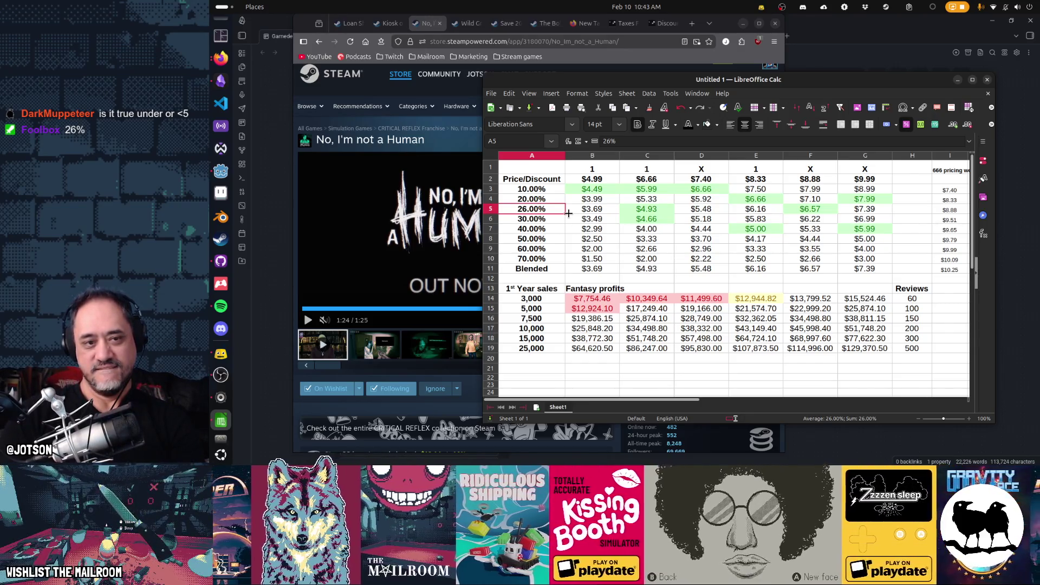
key("Up")
key("Up")
key("Up")
key("Right")
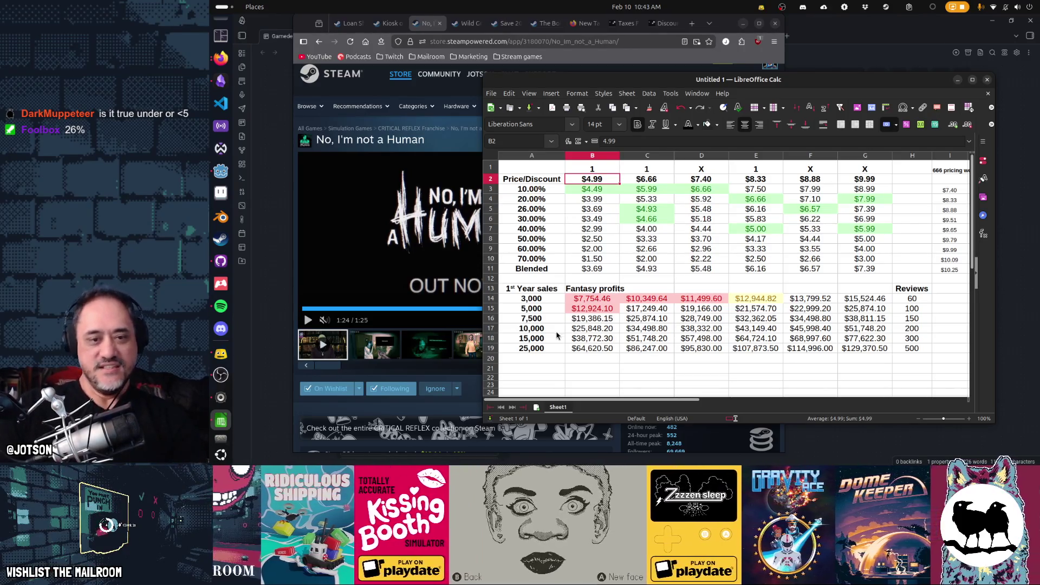
left_click(607, 320)
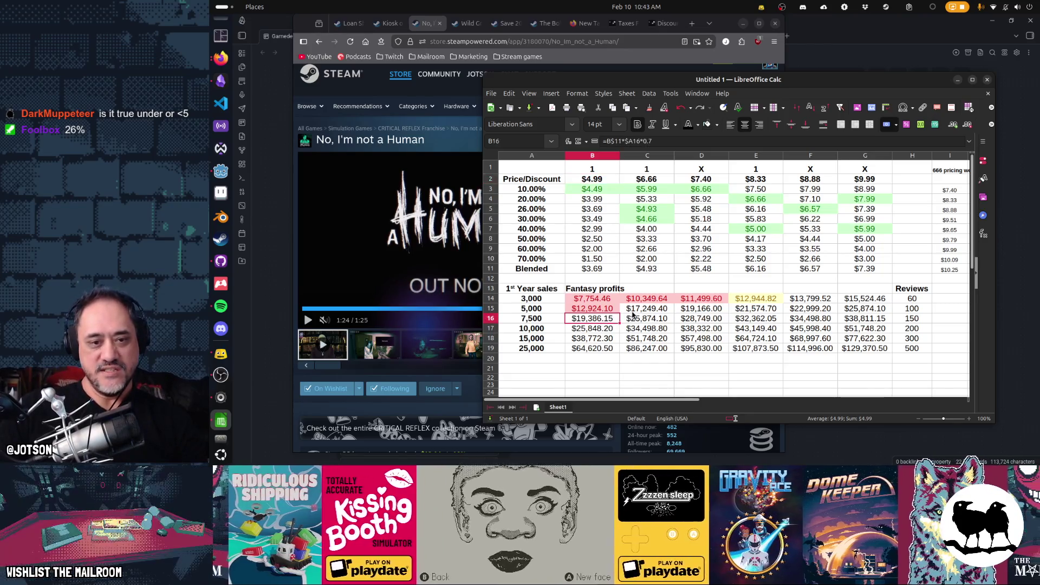
left_click(594, 183)
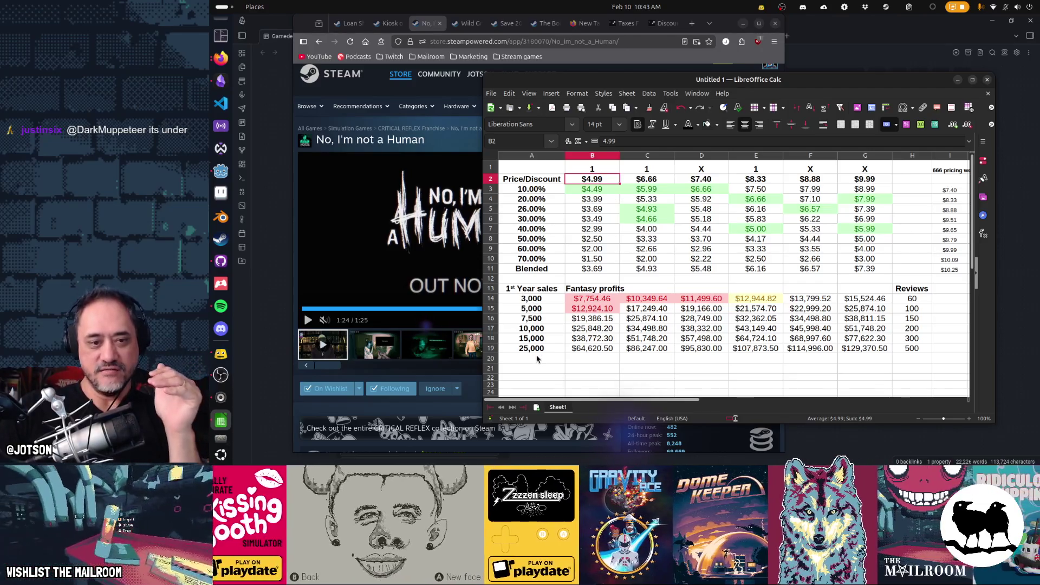
left_click(592, 318)
left_click(646, 308, "ctrl")
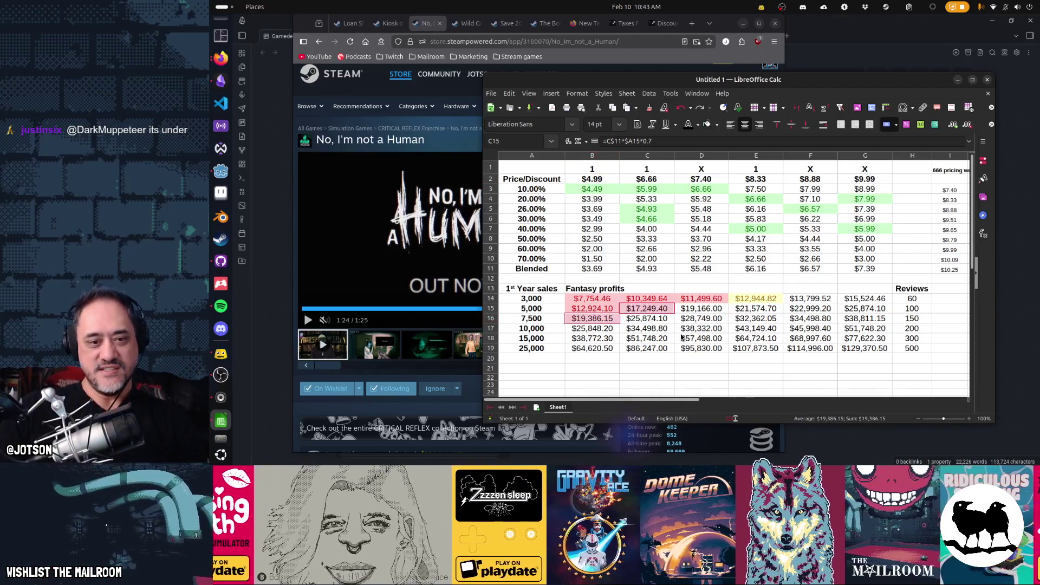
left_click(593, 328)
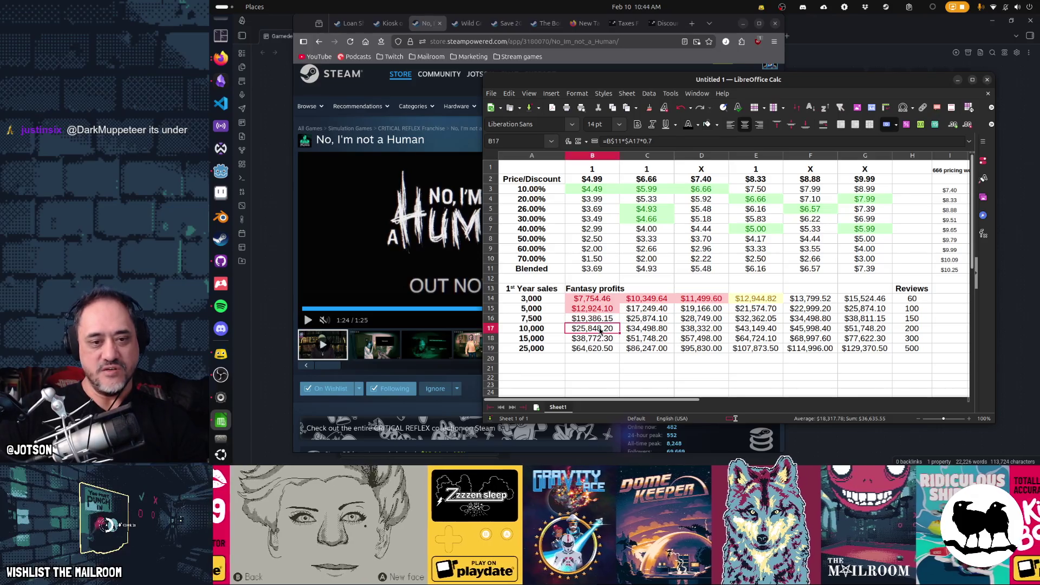
left_click(647, 319, "ctrl")
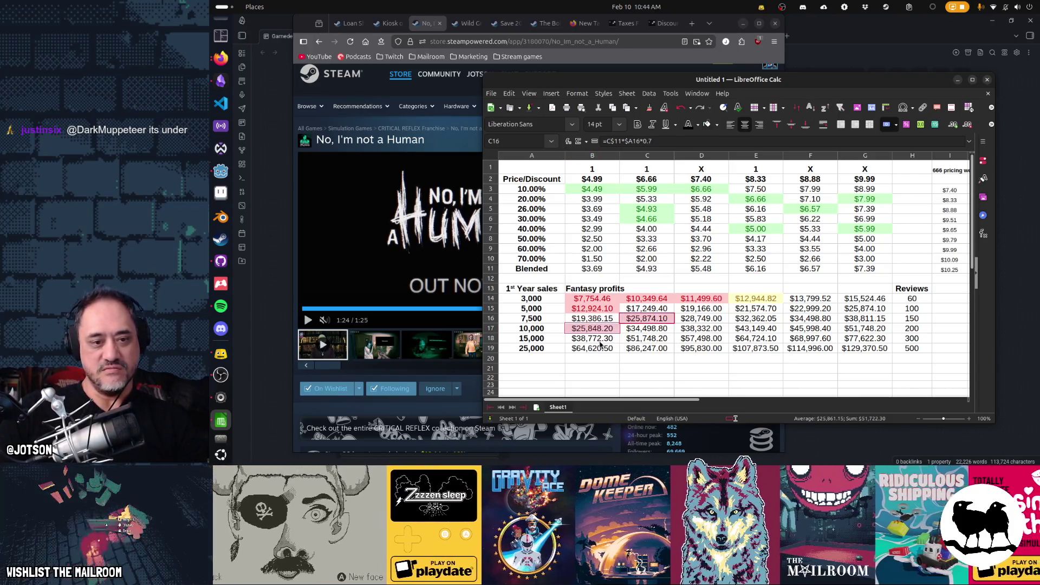
left_click(601, 350)
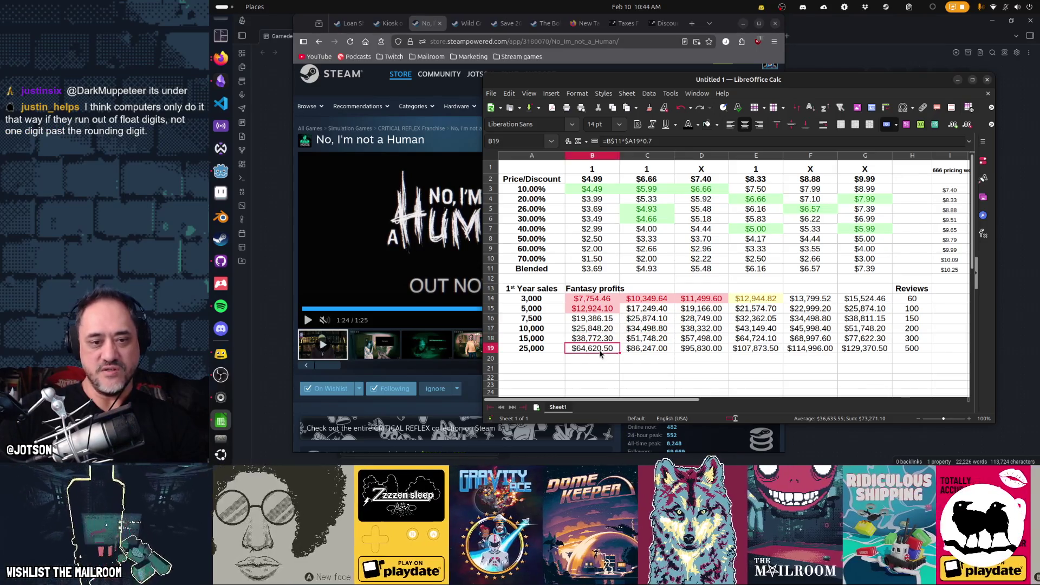
left_click(626, 342, "ctrl")
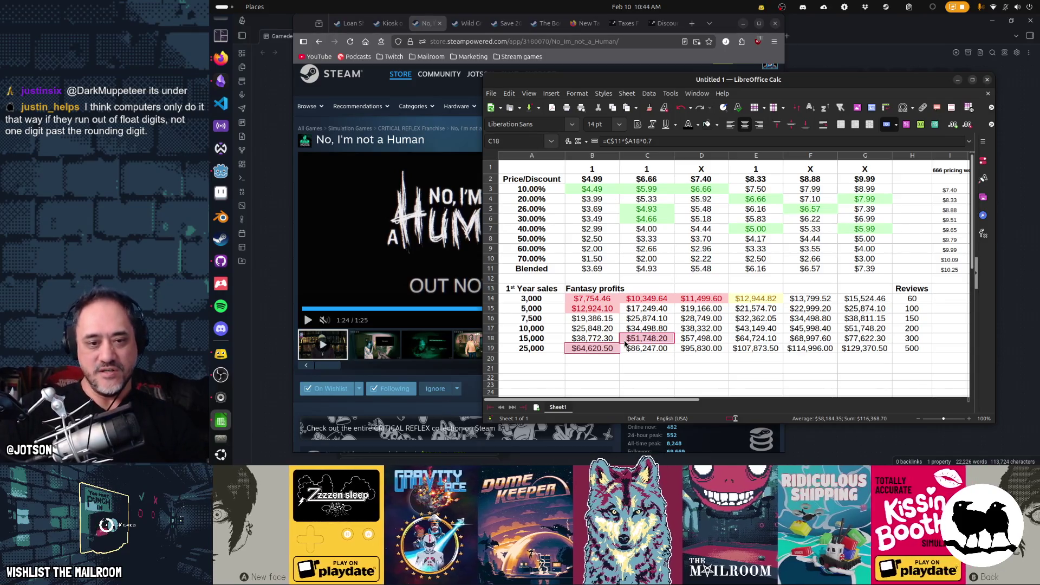
left_click_drag(543, 353, 915, 352)
key("ctrl+c")
Step: Paste the 25,000 row into row 20 as 50,000 sales and check its profits and reviews
left_click(559, 360)
key("ctrl+v")
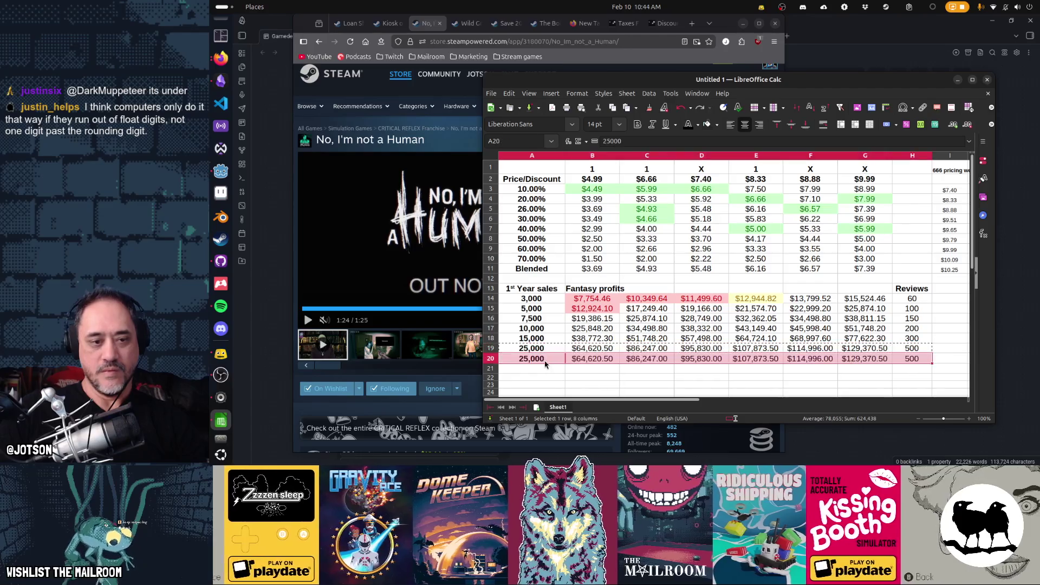
type("50,000")
key("Tab")
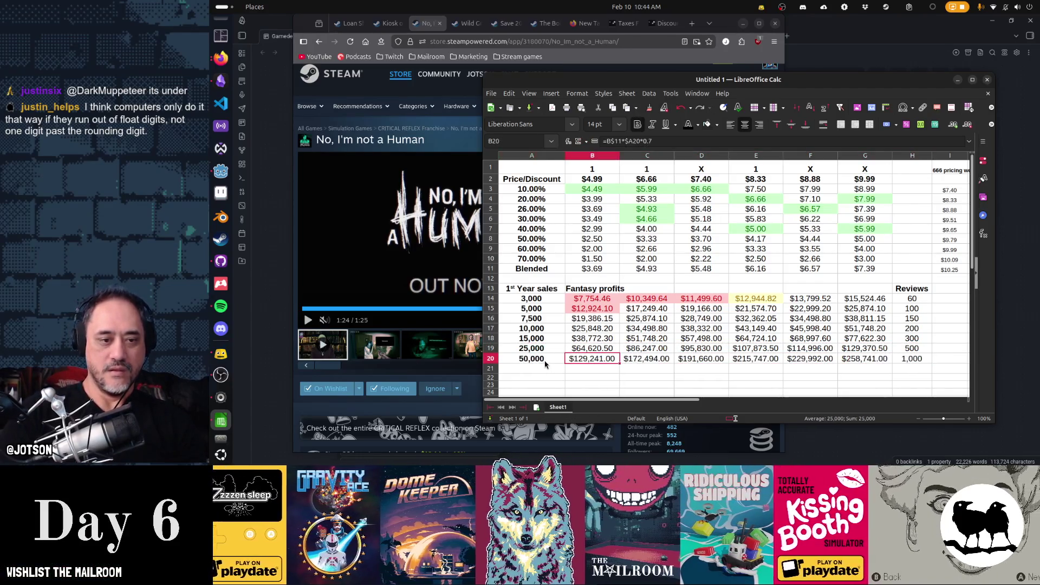
left_click(640, 351, "ctrl")
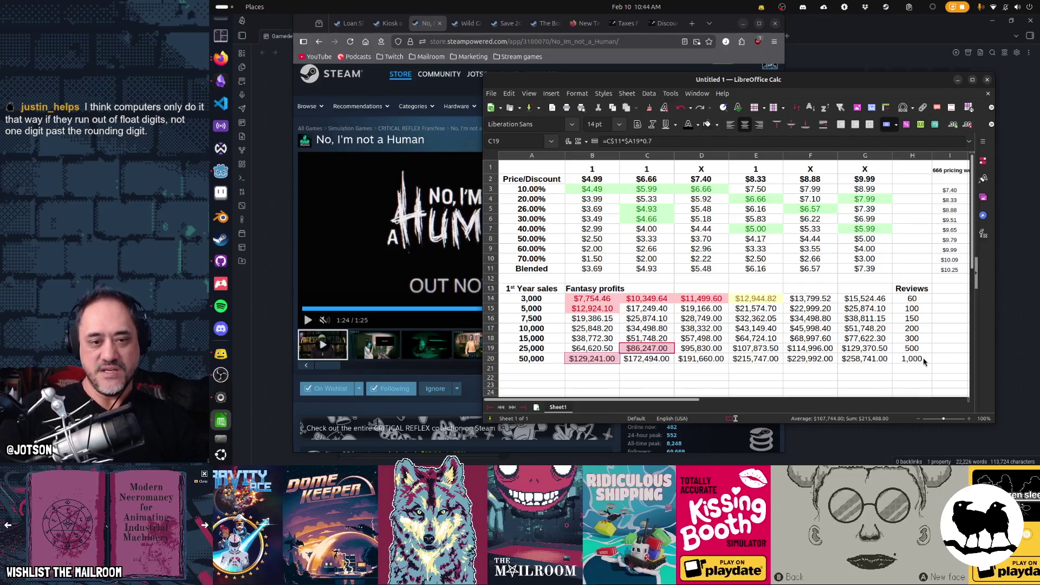
left_click(924, 362)
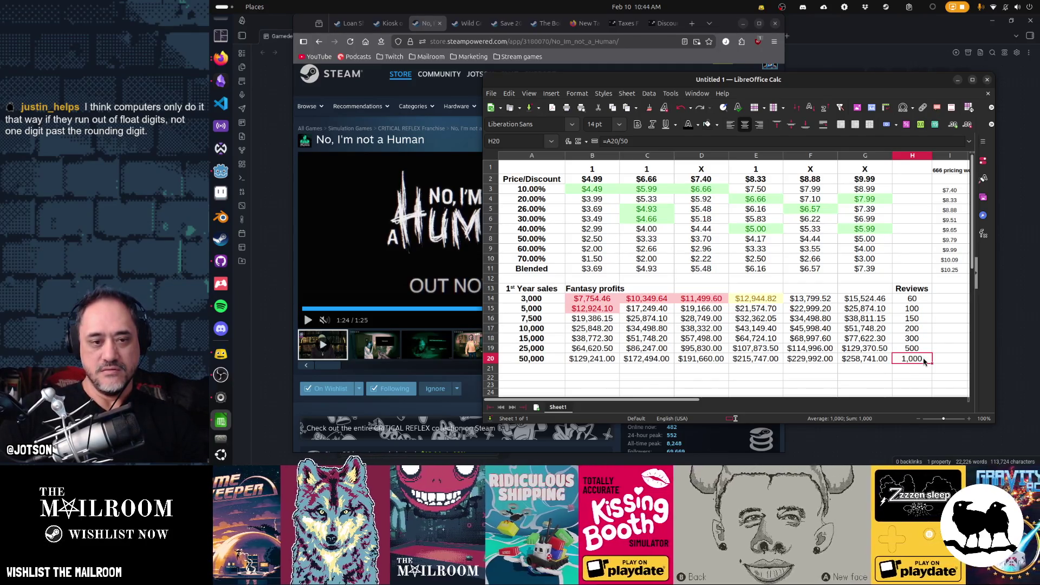
mouse_move(926, 342)
left_mouse_down()
mouse_move(549, 348)
mouse_move(582, 339)
mouse_move(596, 319)
mouse_move(645, 337)
mouse_move(644, 309)
mouse_move(601, 339)
mouse_move(607, 327)
mouse_move(592, 308)
left_mouse_up()
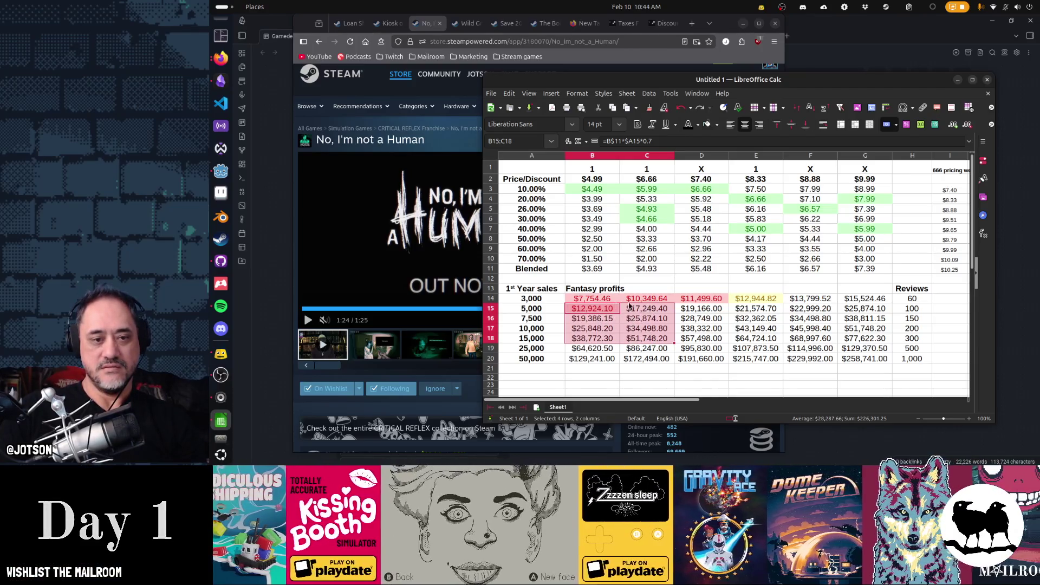
left_click(603, 359)
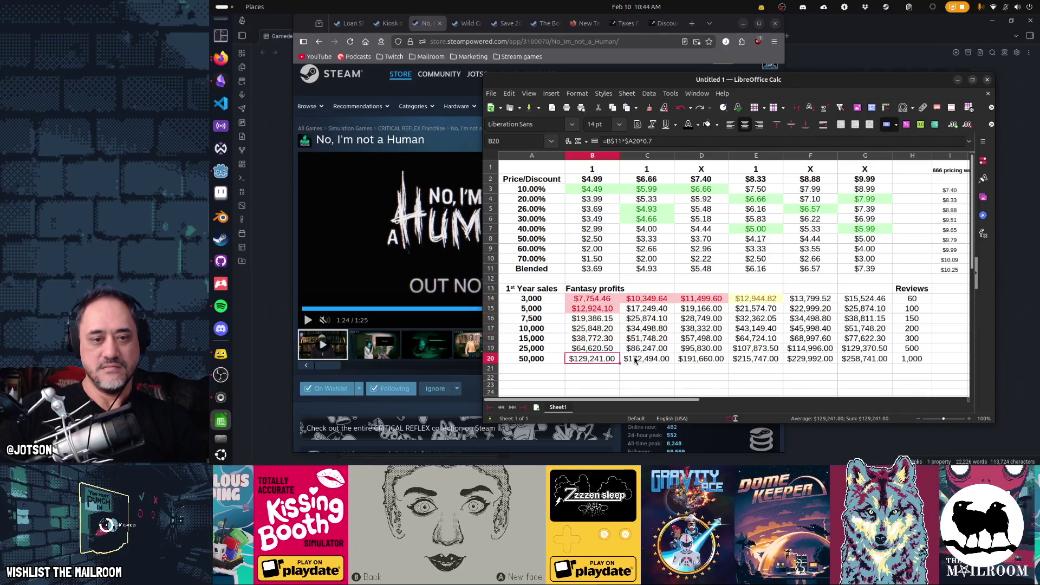
left_click(642, 181)
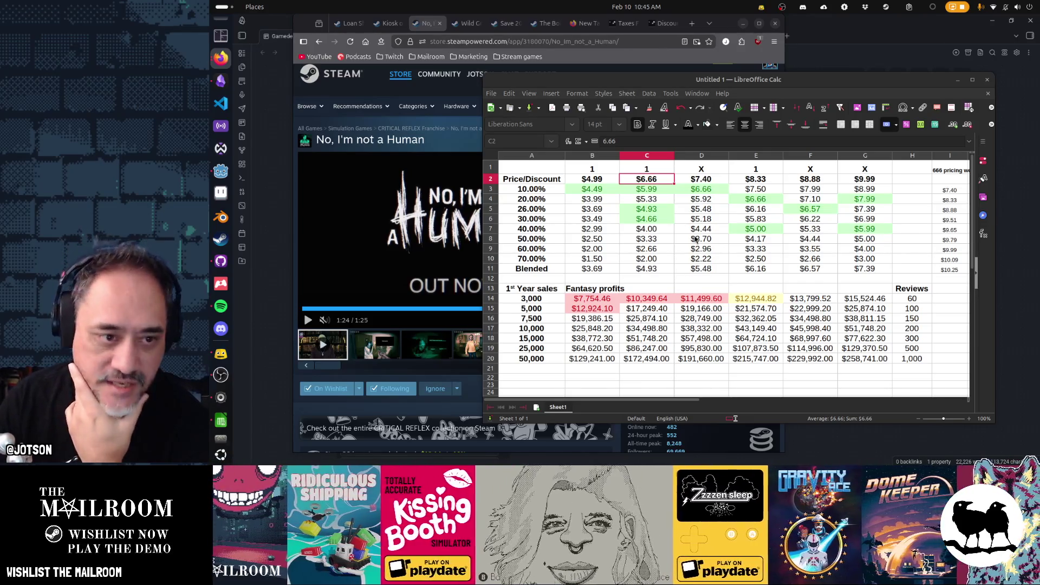
left_click(560, 213)
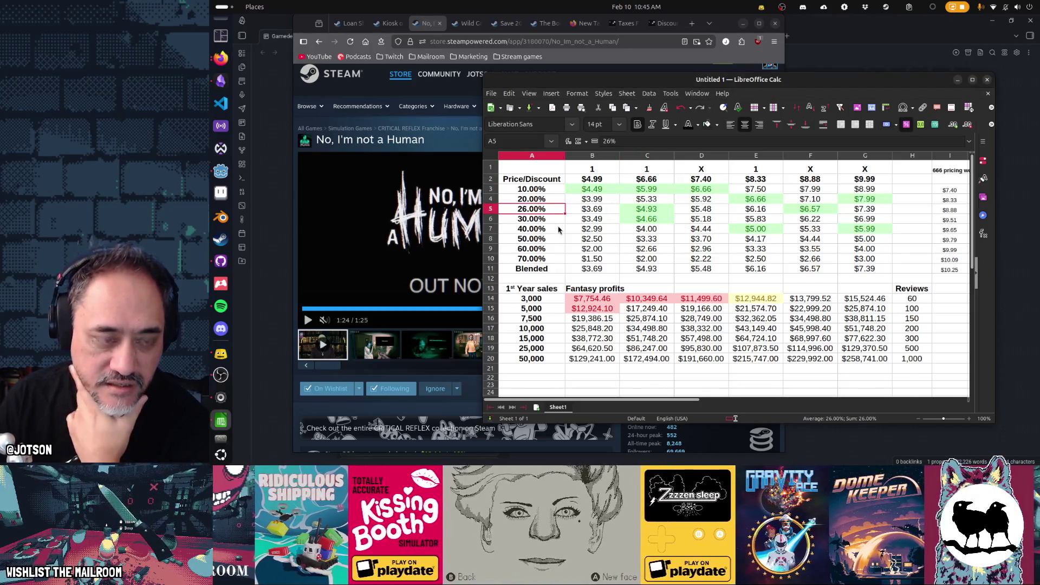
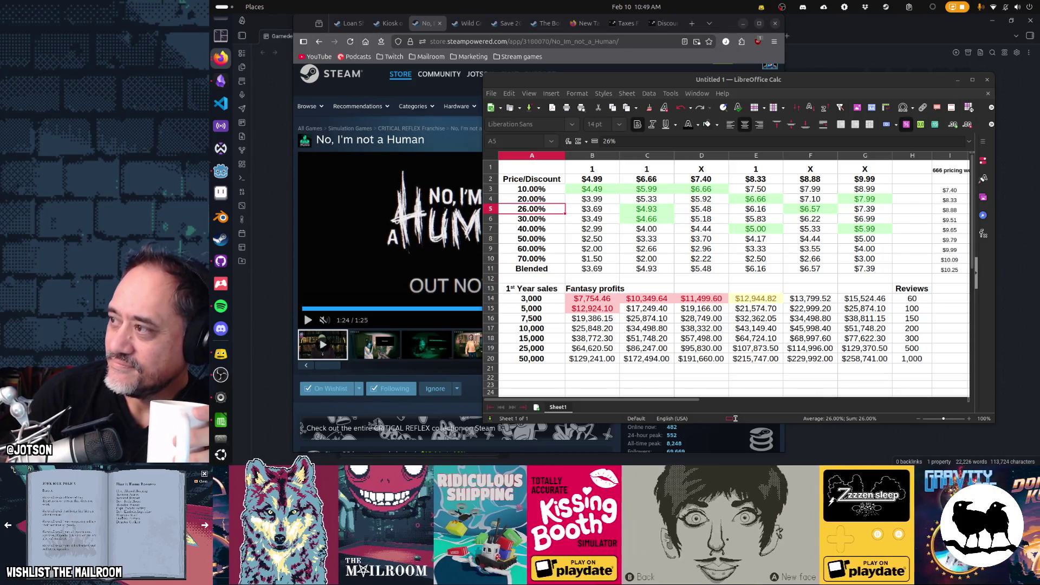
Step: Place the Steamworks Pricing documentation window beside the Calc pricing spreadsheet
key("alt+Tab")
left_click_drag(1034, 54, 959, 49)
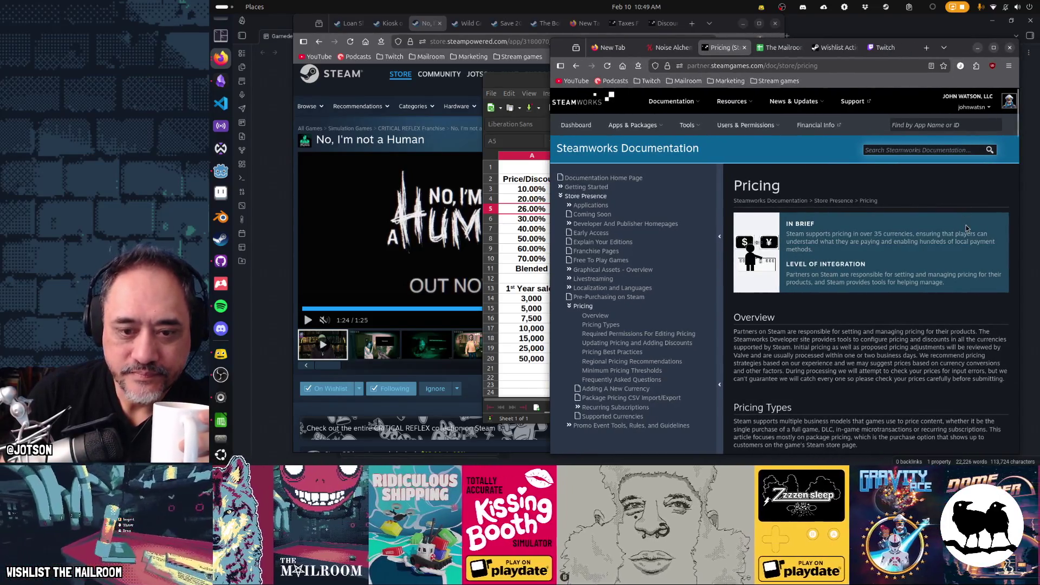
Step: Read down to Minimum Pricing Thresholds, noting the $0.99 base and $0.49 lowest transaction price
scroll(965, 224, "down", 3)
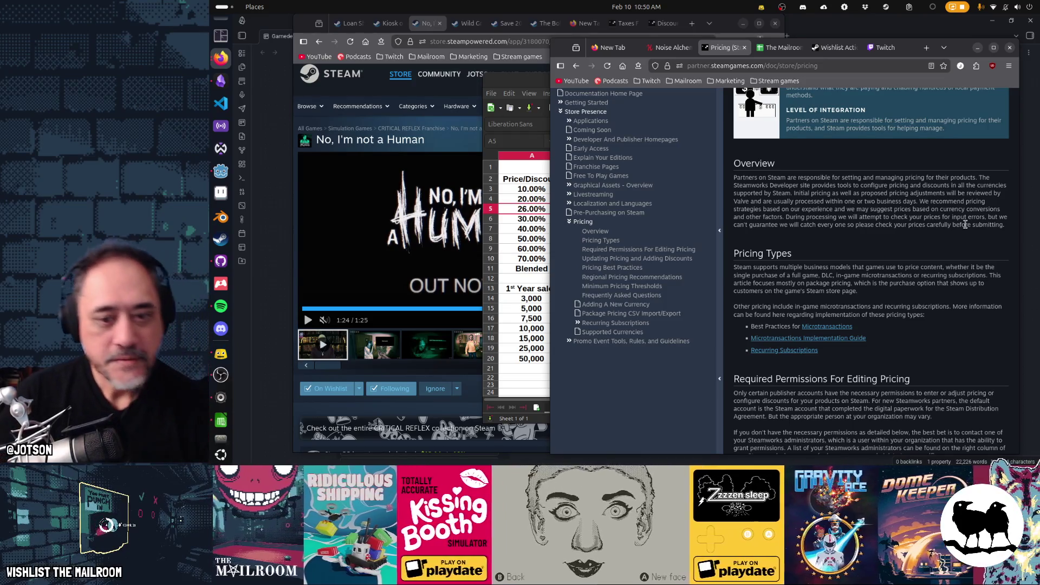
scroll(965, 224, "down", 3)
scroll(967, 226, "down", 4)
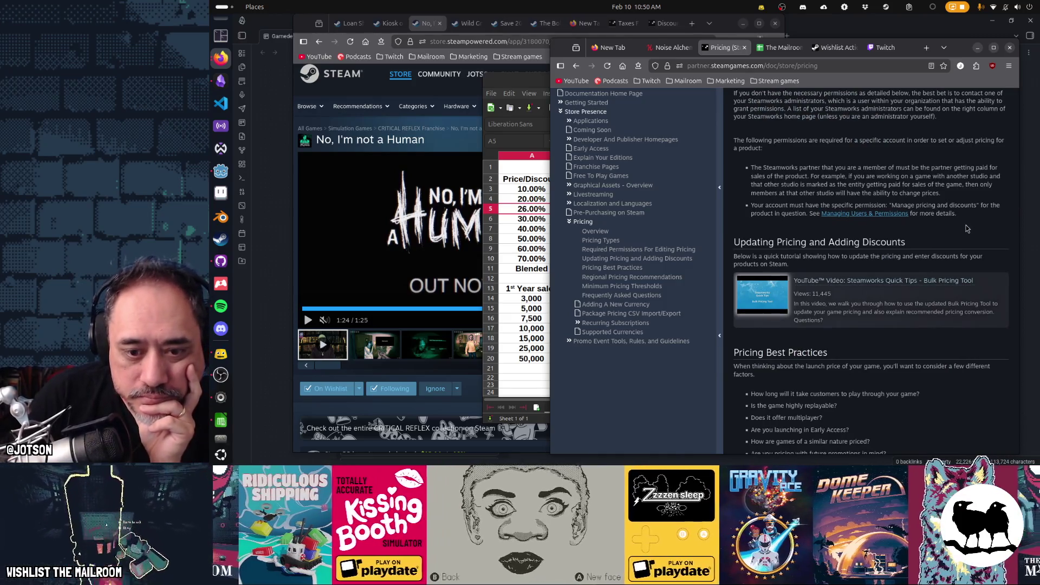
scroll(967, 228, "down", 3)
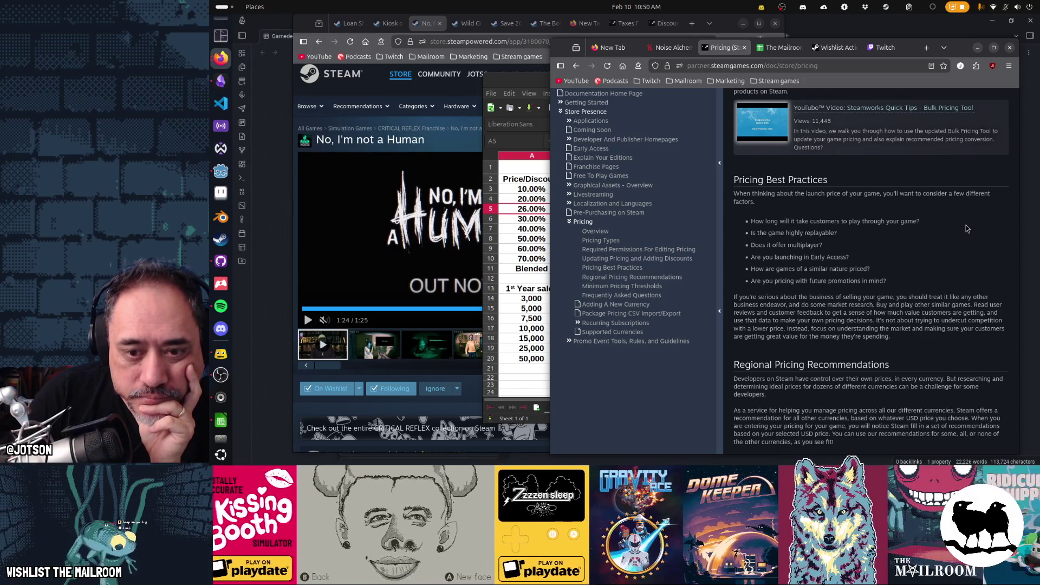
scroll(966, 225, "down", 3)
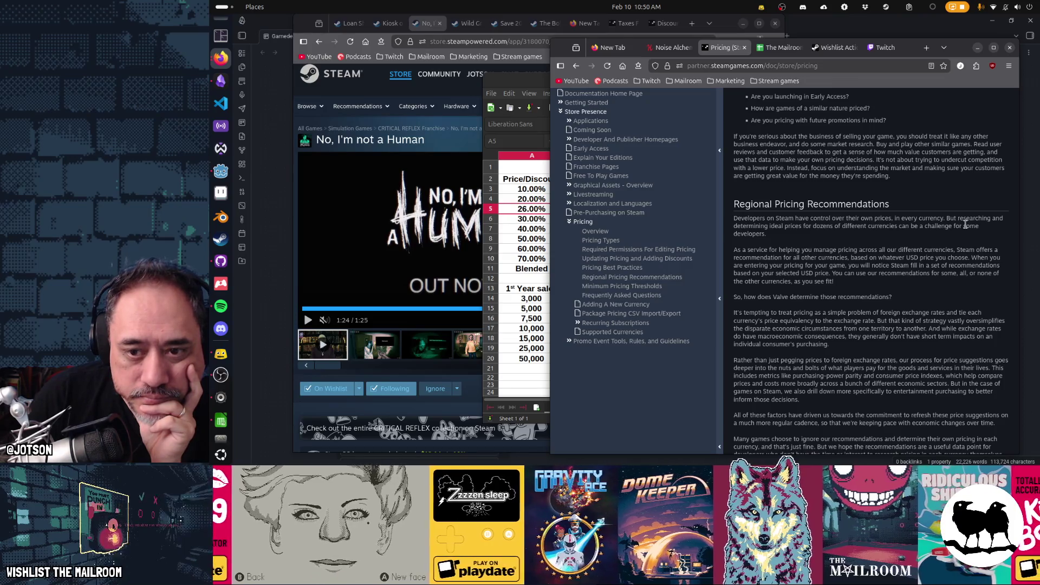
scroll(965, 224, "down", 2)
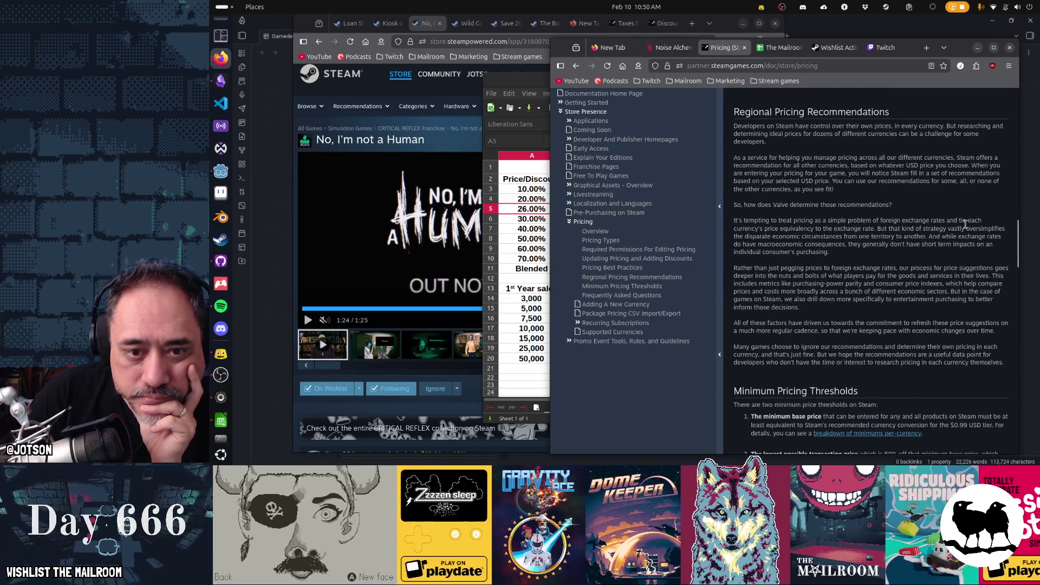
scroll(965, 224, "down", 3)
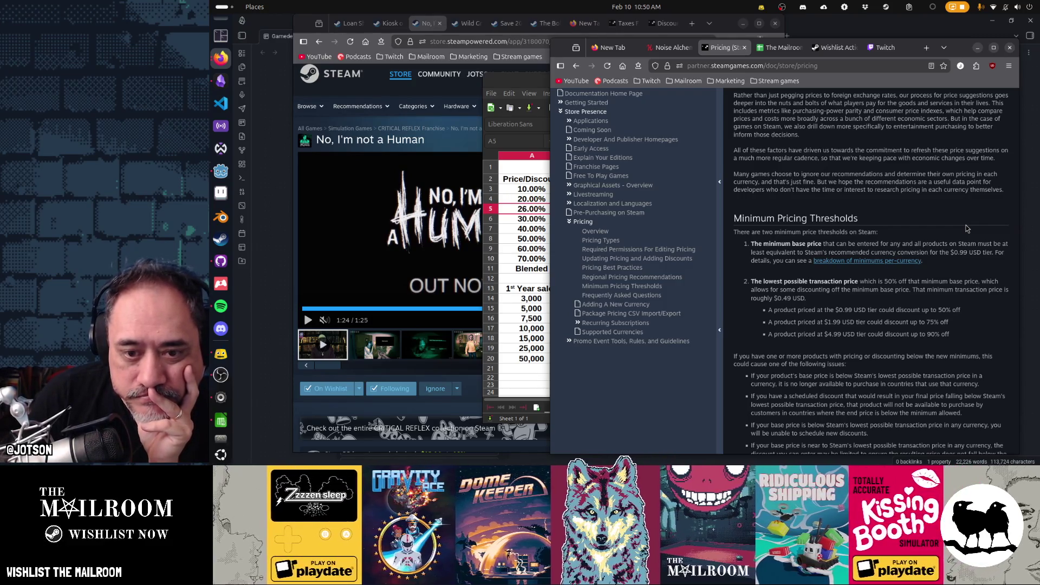
scroll(966, 226, "down", 3)
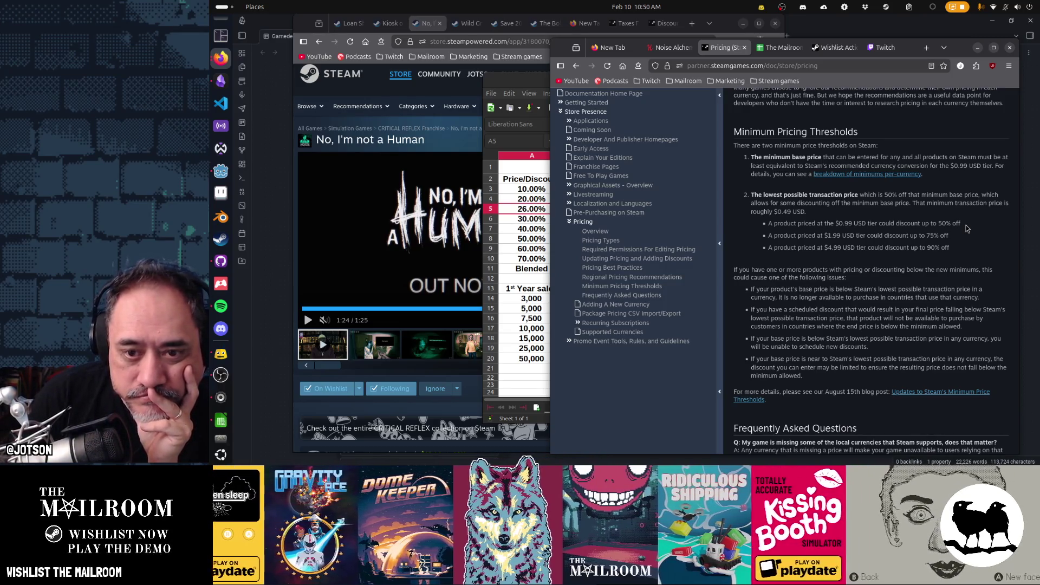
left_click_drag(786, 212, 792, 212)
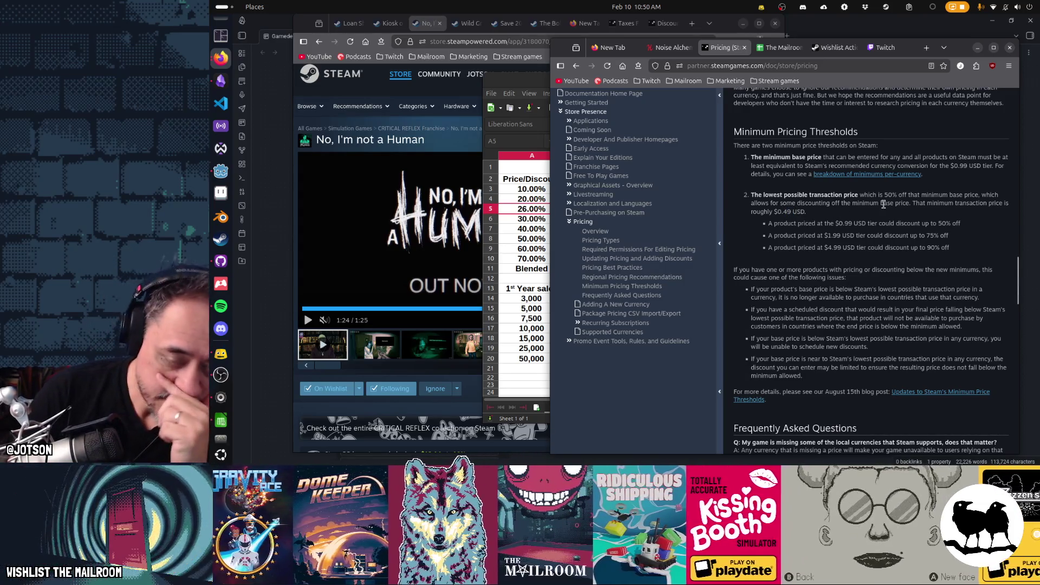
left_click(884, 205)
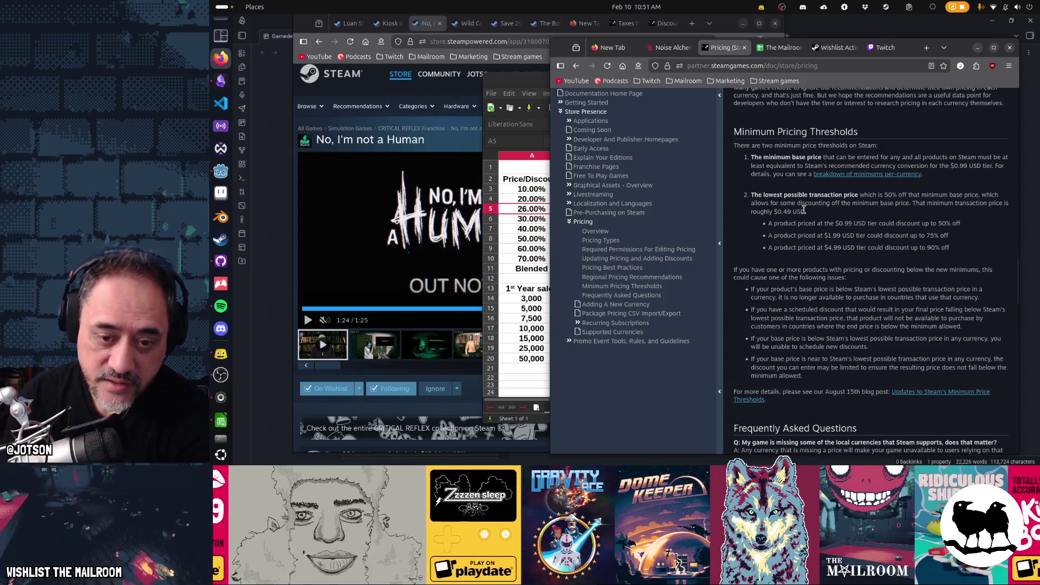
Step: Read through the pricing FAQ, including raising prices after Early Access, and start a page search
scroll(804, 210, "down", 3)
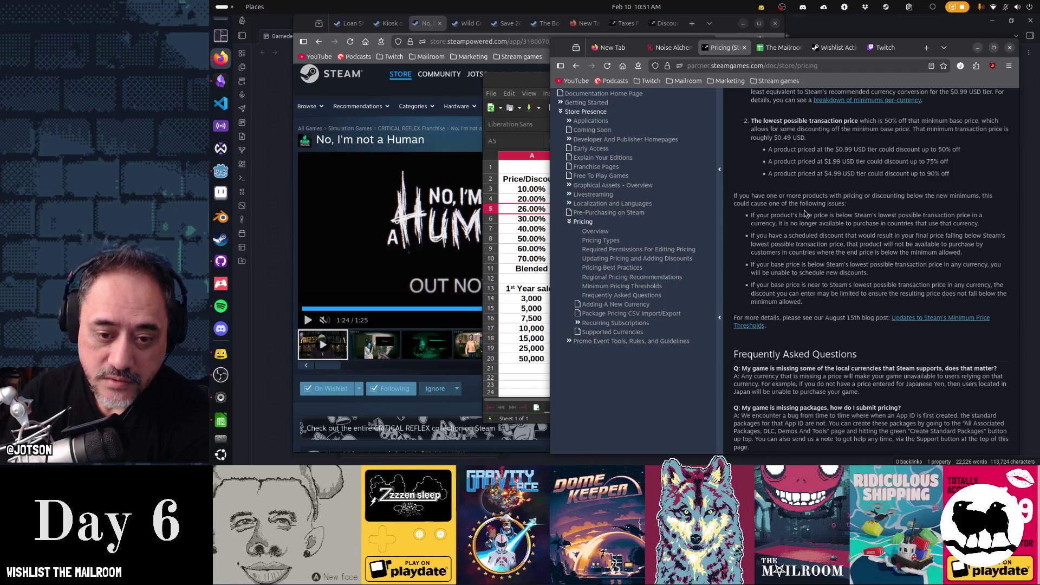
scroll(805, 214, "down", 3)
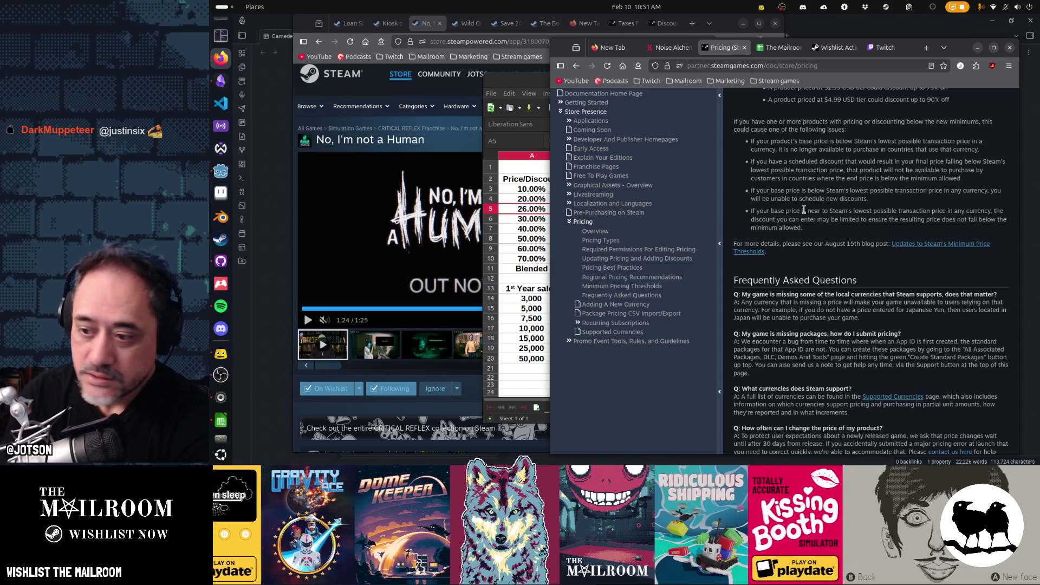
scroll(804, 211, "down", 3)
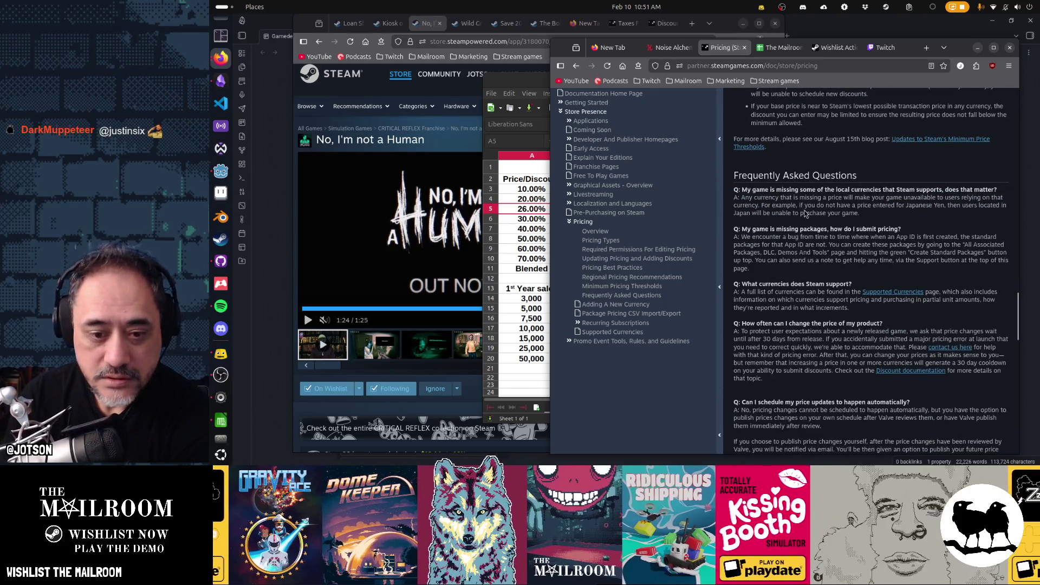
scroll(805, 213, "down", 4)
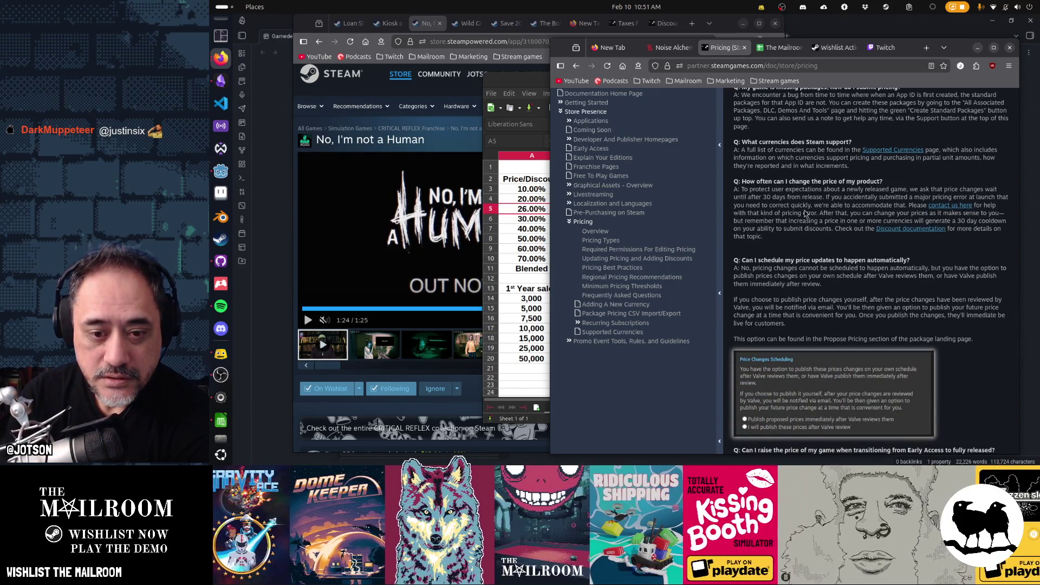
scroll(851, 274, "down", 5)
key("ctrl+f")
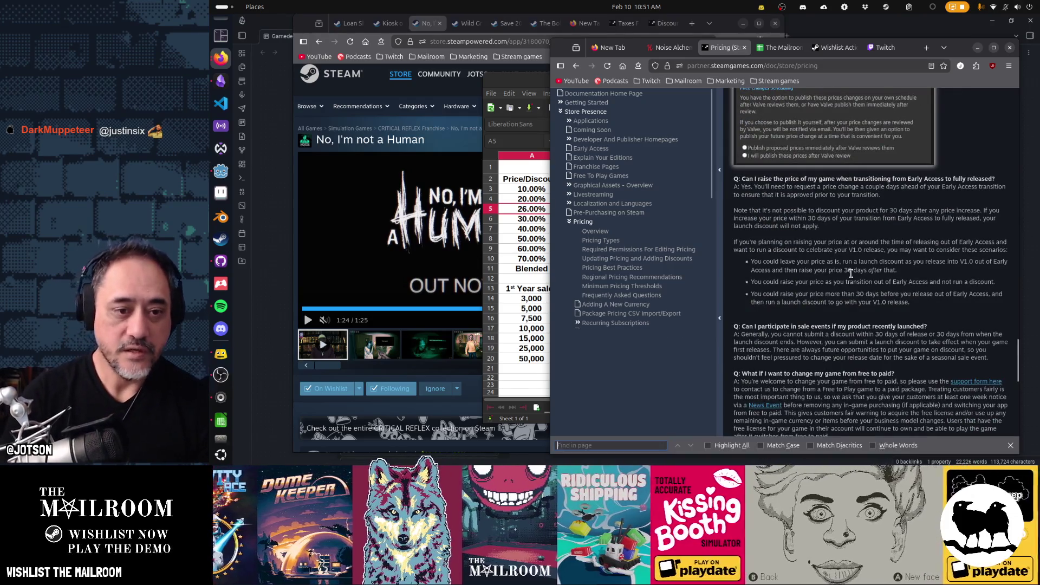
Step: Step through the 'launch discount' matches on the Pricing page, then close the documentation
type("launch discount")
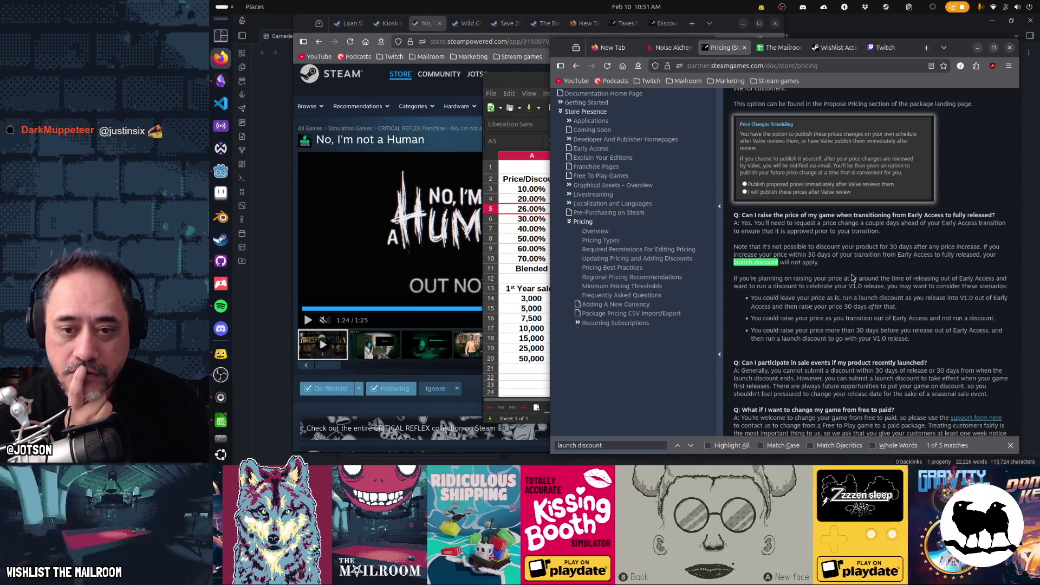
key("Return")
key("Return")
key("Return")
key("Return")
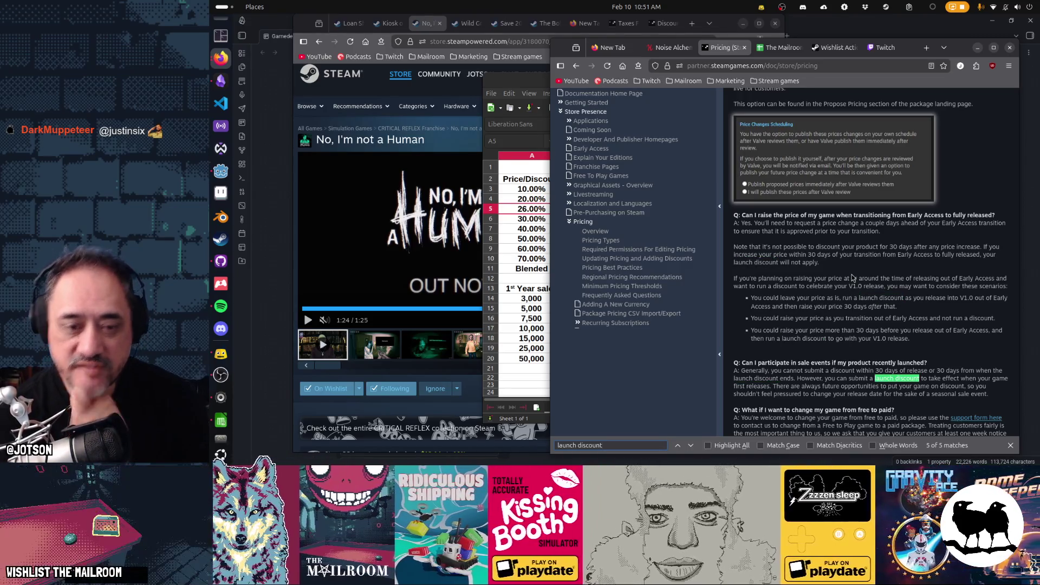
key("super+h")
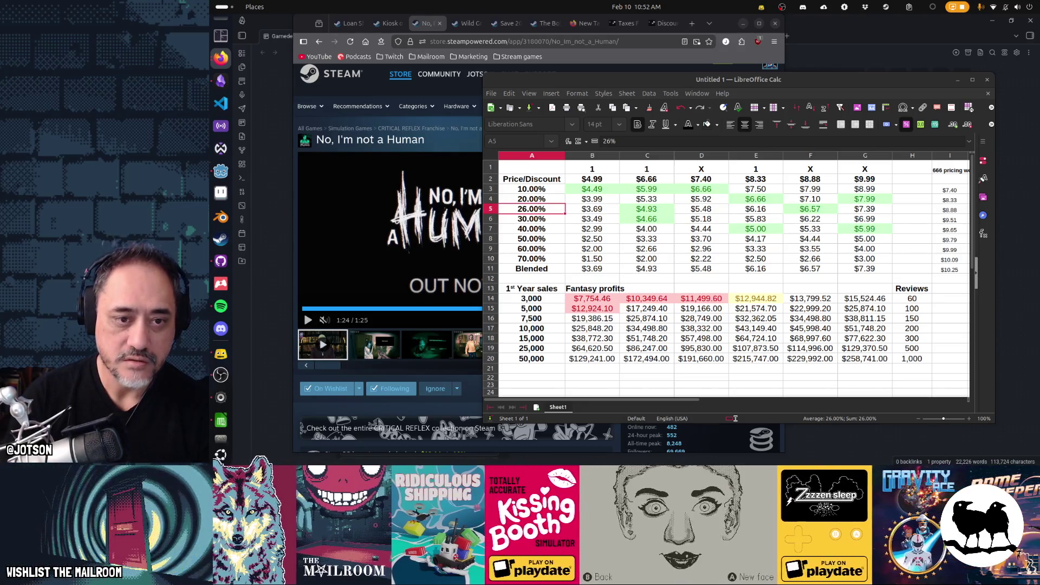
Step: Enter 25 in A5 for a 25% discount, then bring the Steam store page forward
left_click(551, 211)
type("25")
key("Return")
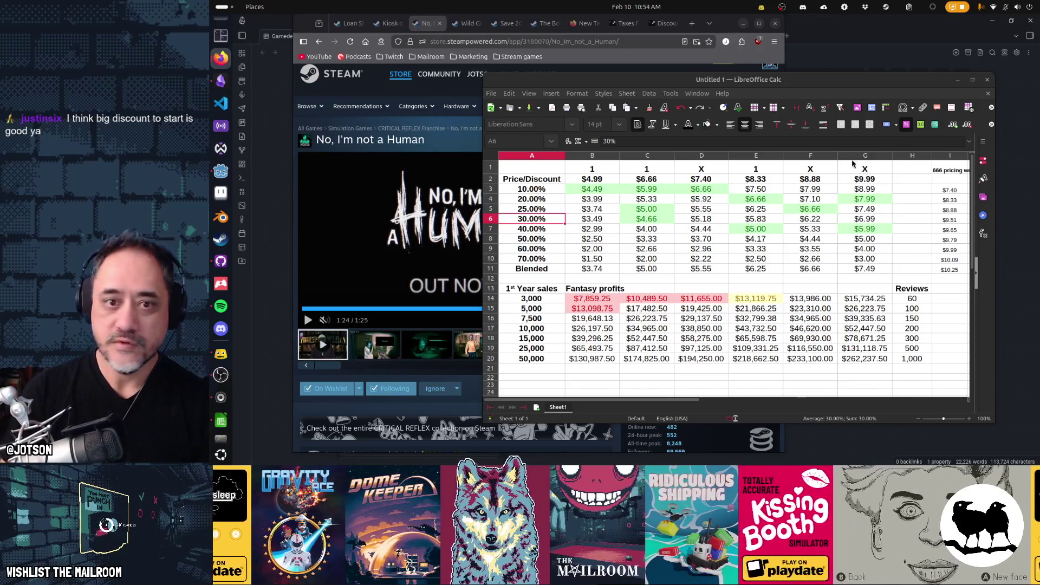
left_click(667, 69)
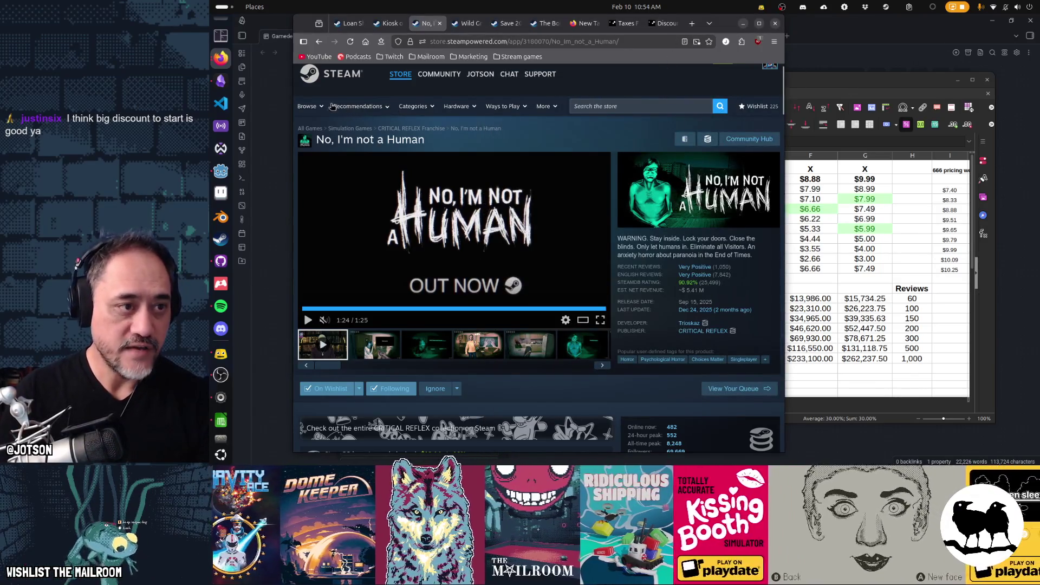
Step: Browse the Steam store menus and the Under $5.00 game listings
mouse_move(317, 107)
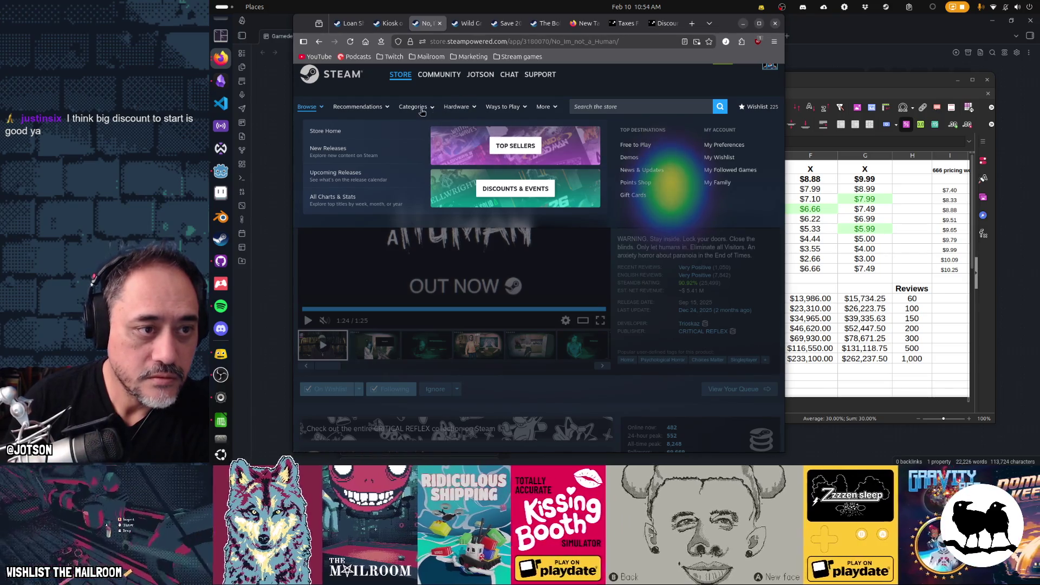
mouse_move(422, 111)
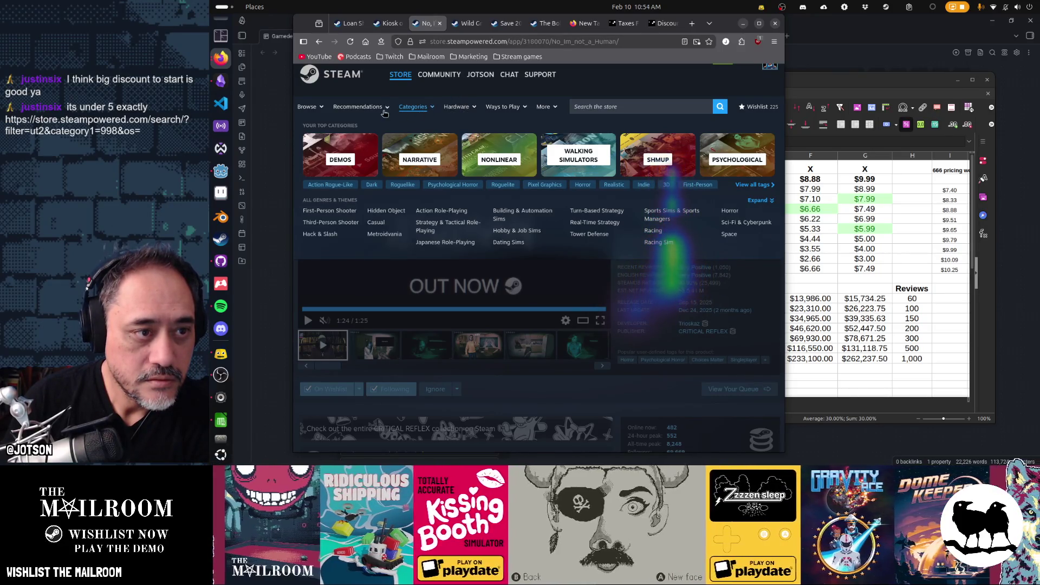
mouse_move(381, 111)
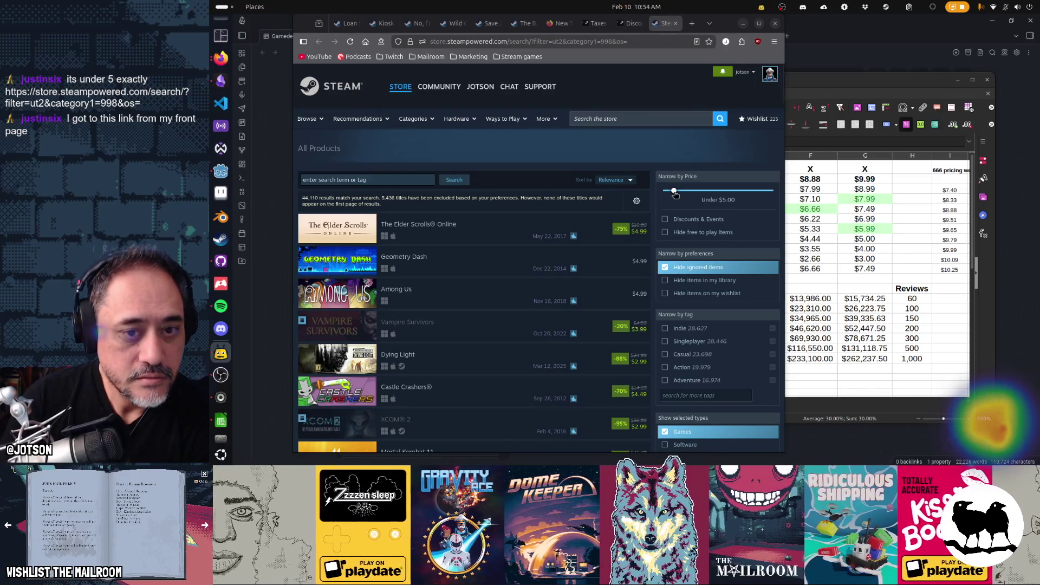
scroll(609, 263, "down", 5)
scroll(609, 263, "down", 8)
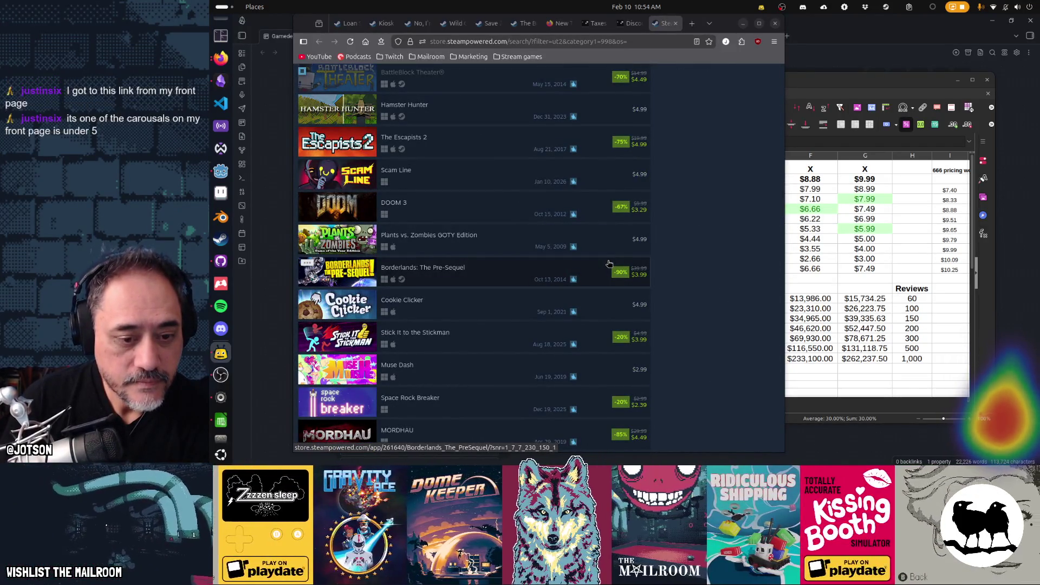
scroll(609, 263, "down", 2)
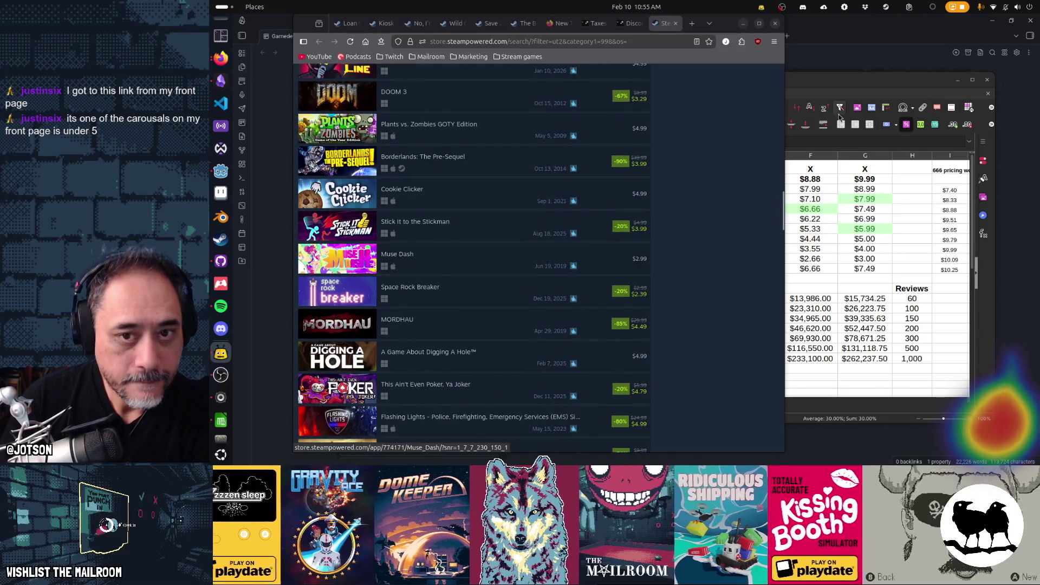
Step: Back in Calc, check the $6.66 base price in C2 and the 30% discount in A6
left_click(836, 82)
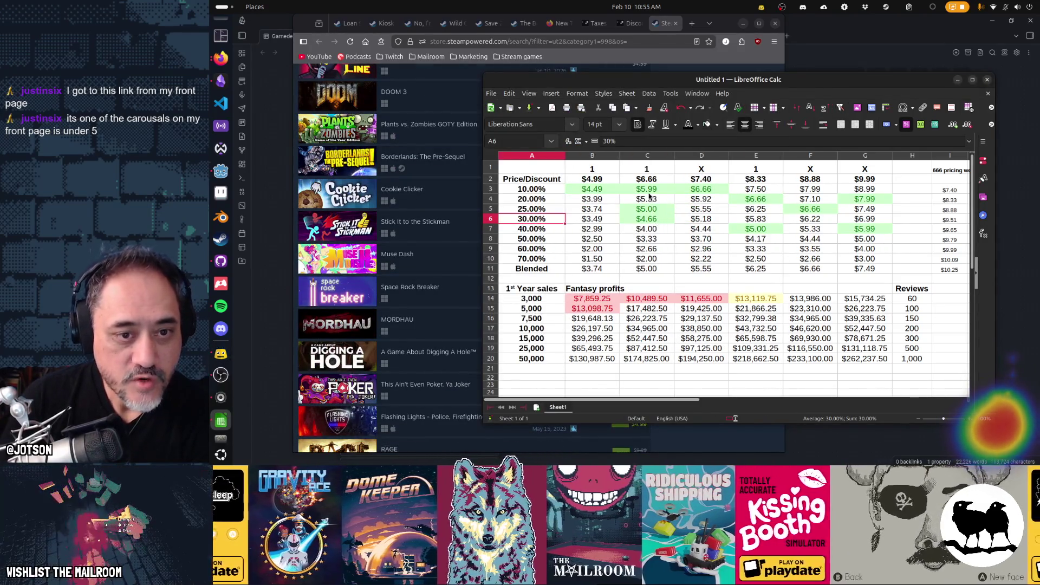
left_click(647, 181)
left_click(537, 221)
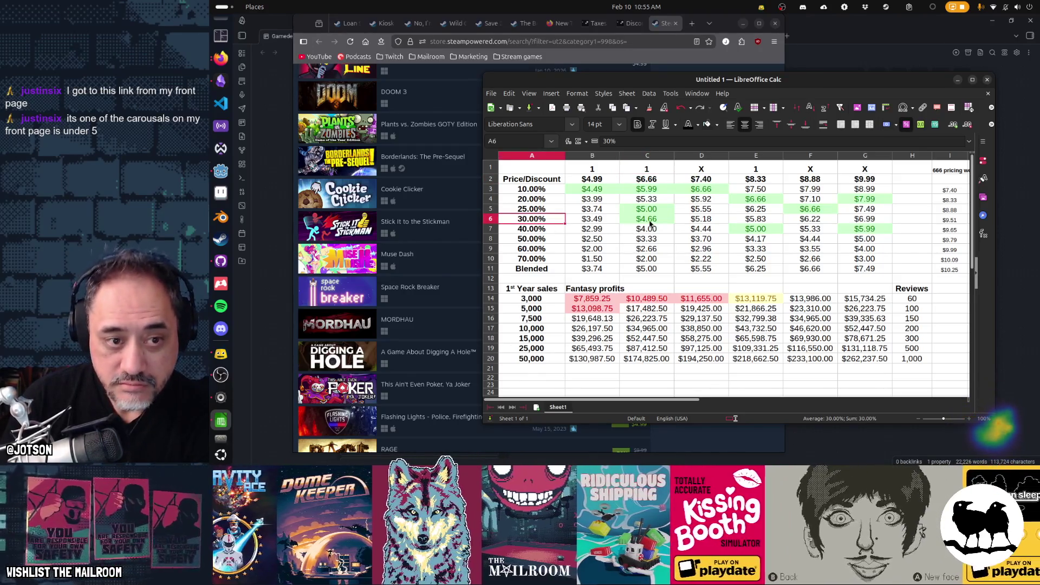
left_click(531, 212)
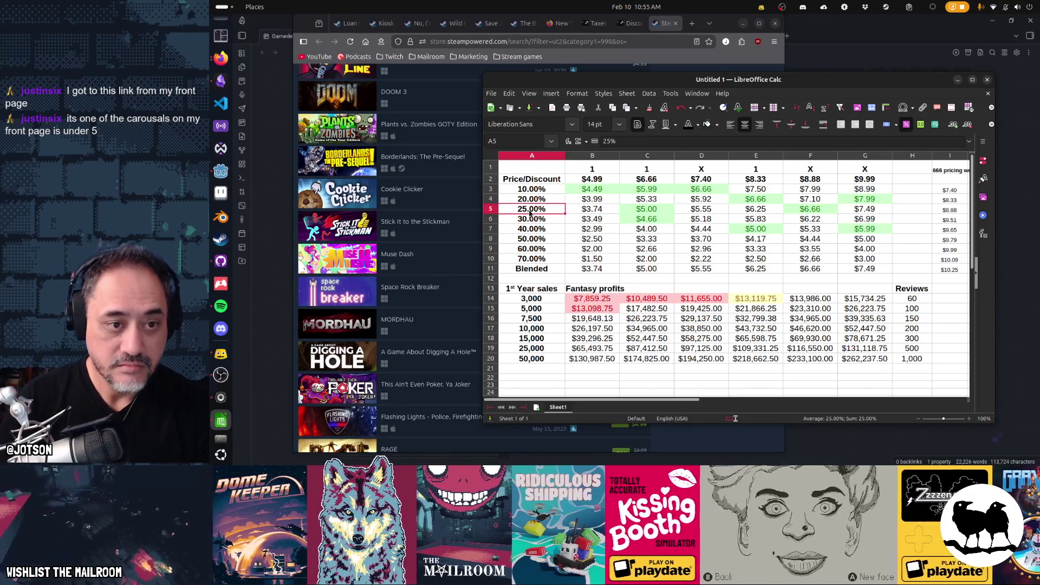
type("26")
key("Return")
left_click(530, 212)
type("27")
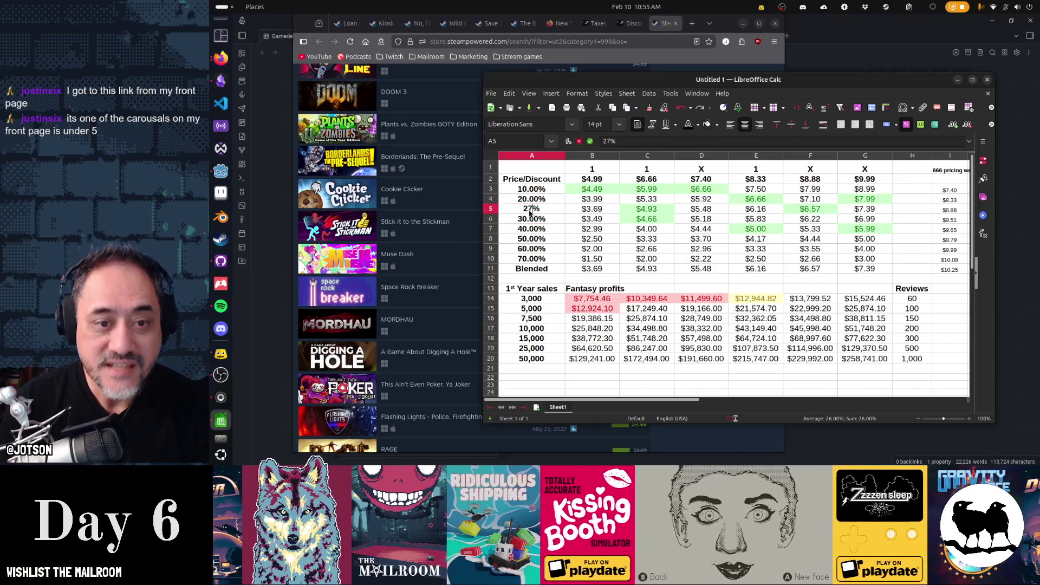
key("Return")
left_click(530, 211)
type("28")
key("Return")
left_click(530, 211)
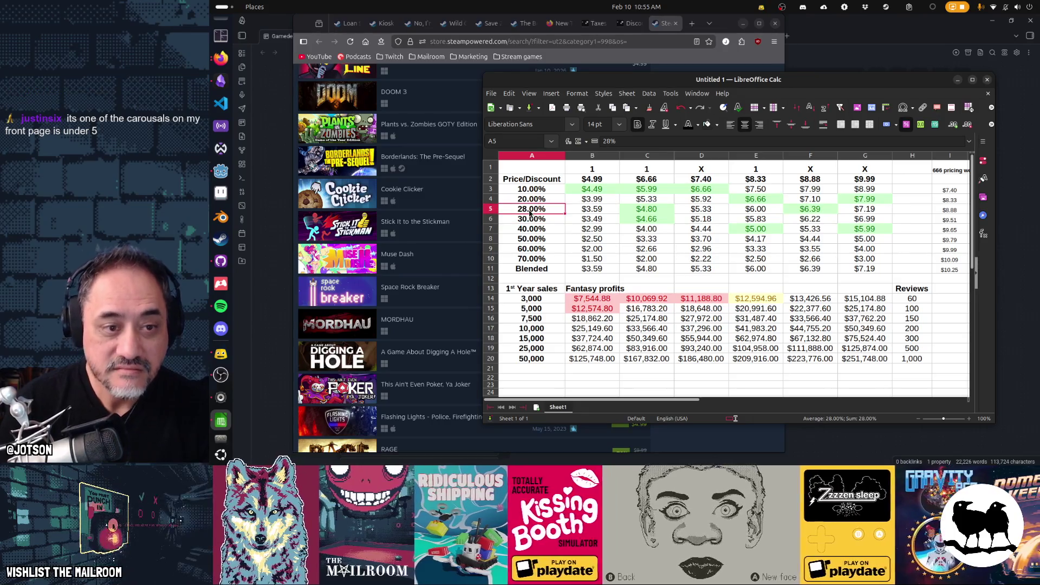
type("29")
key("Return")
left_click(530, 211)
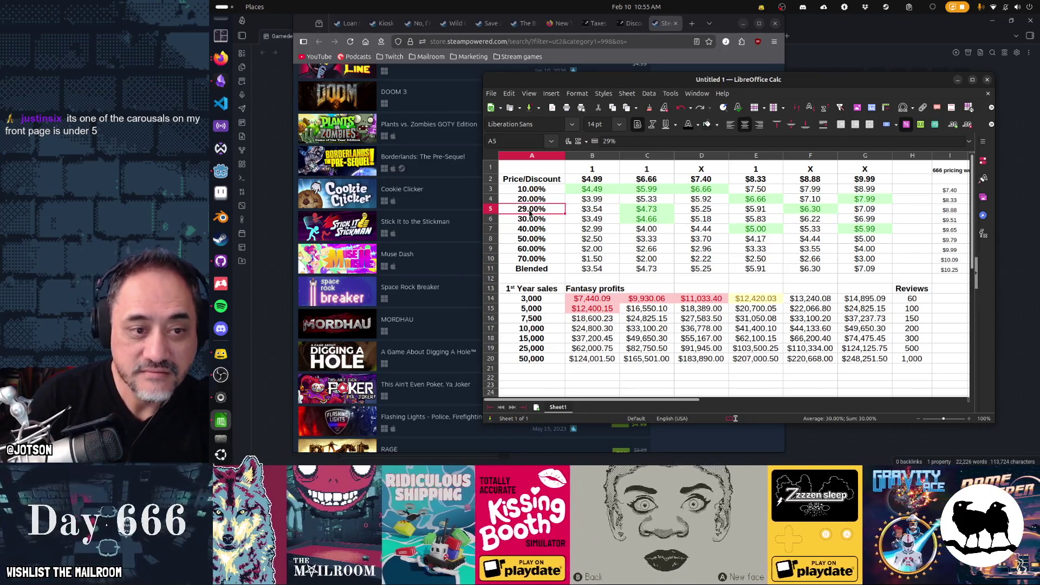
type("24")
key("Return")
left_click(530, 211)
type("25")
key("Return")
left_click(530, 212)
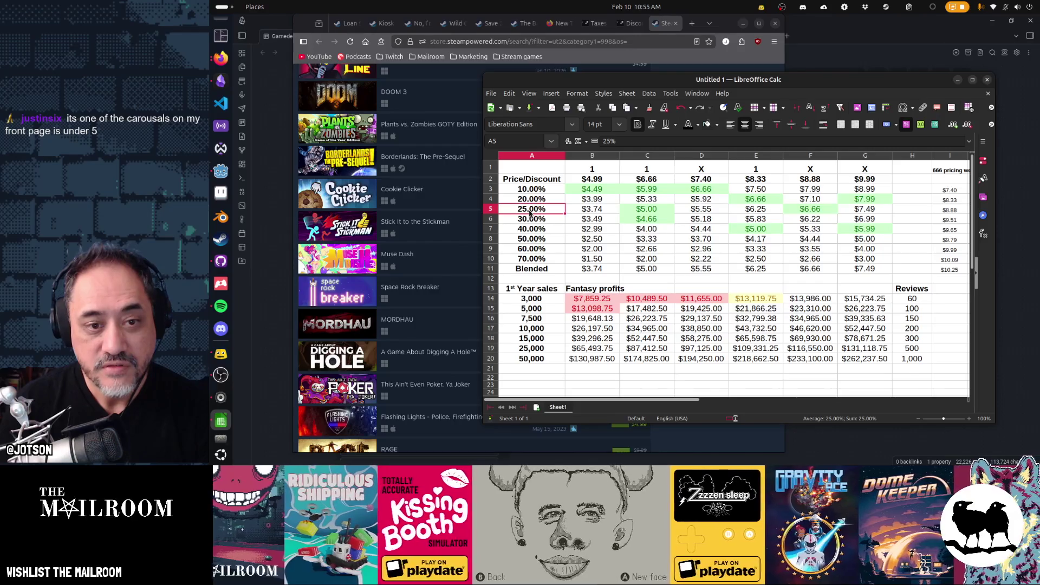
key("Down")
key("Right")
key("Right")
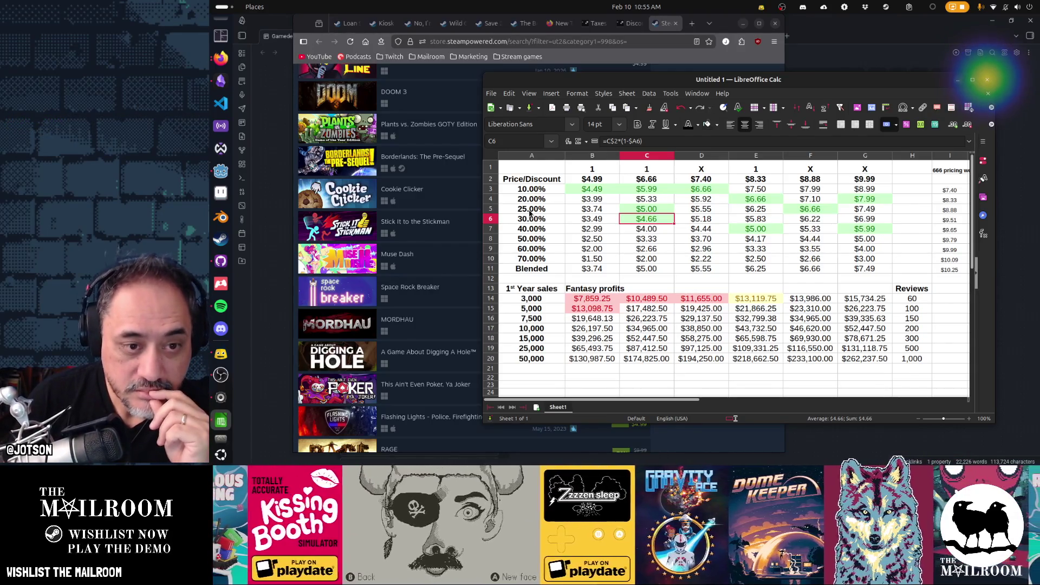
left_click(623, 181)
left_click(641, 221)
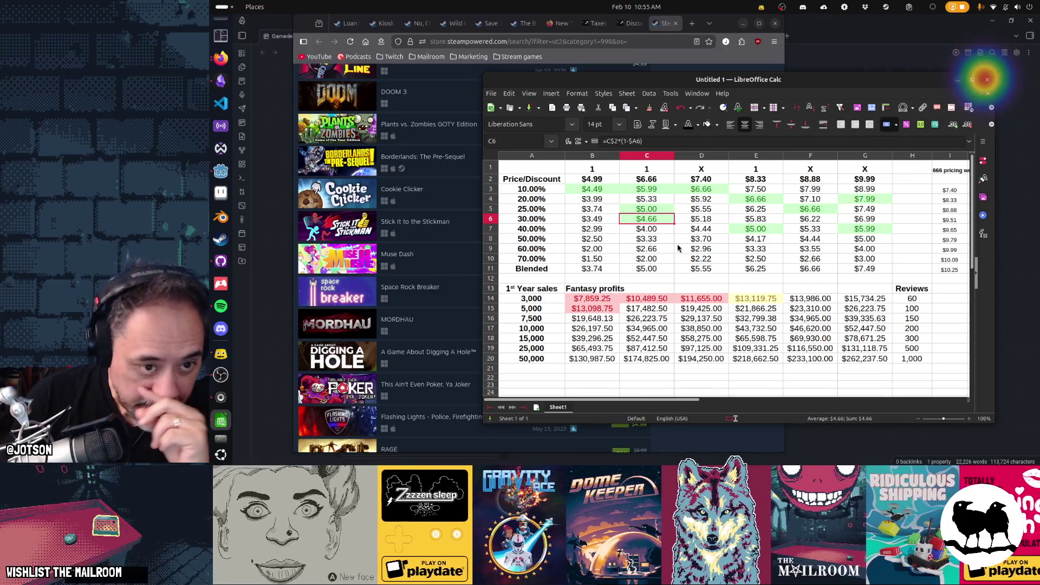
left_click(592, 182)
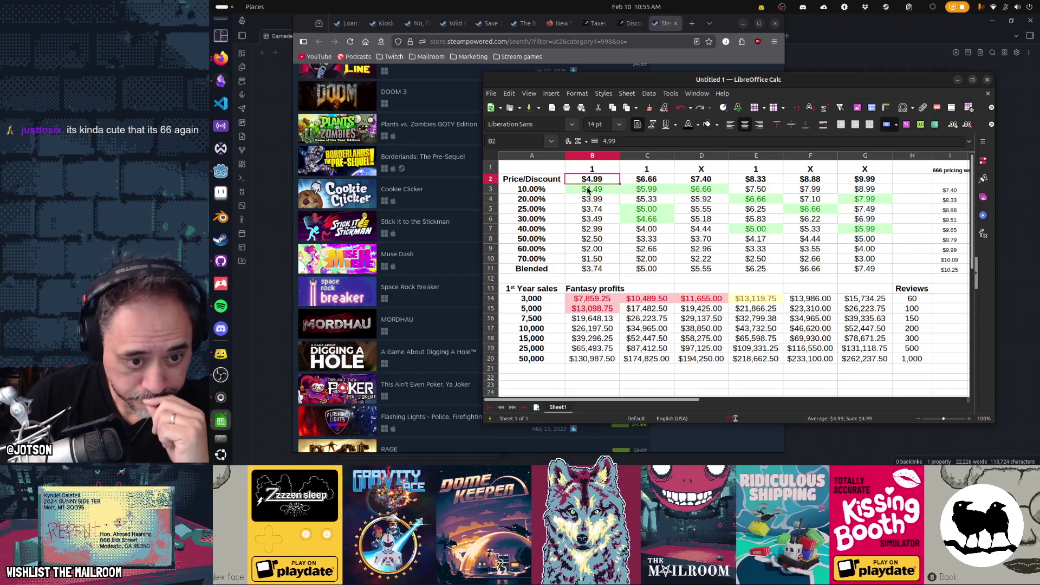
left_click(652, 183)
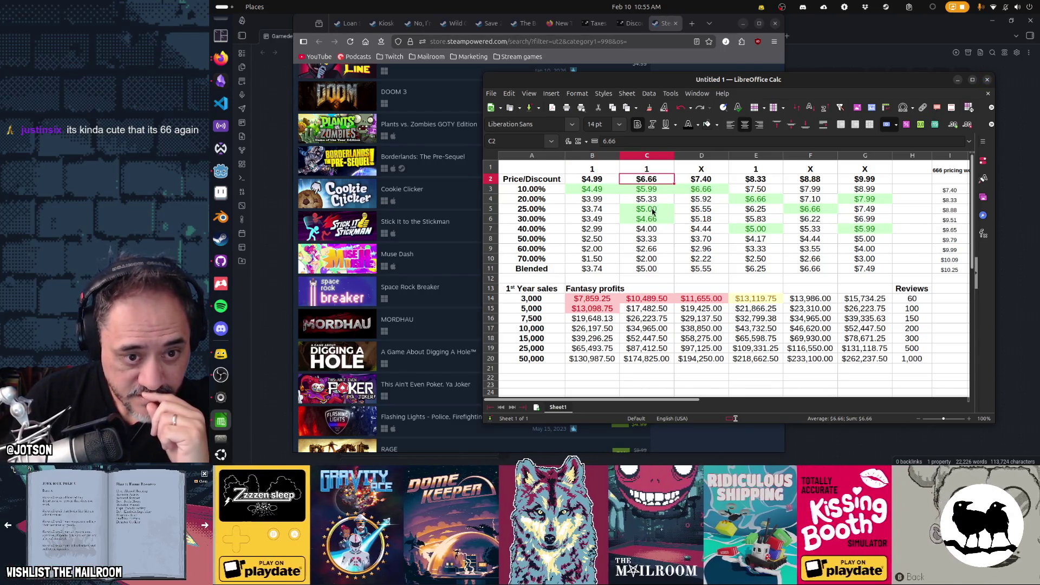
left_click(651, 219)
left_click(643, 182)
left_click(648, 222)
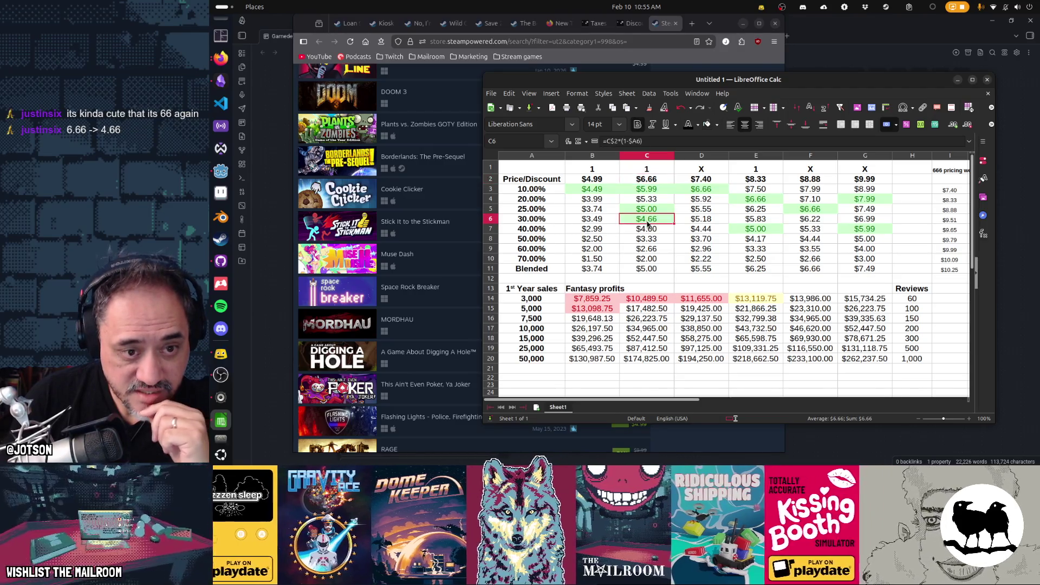
left_click_drag(541, 222, 631, 223)
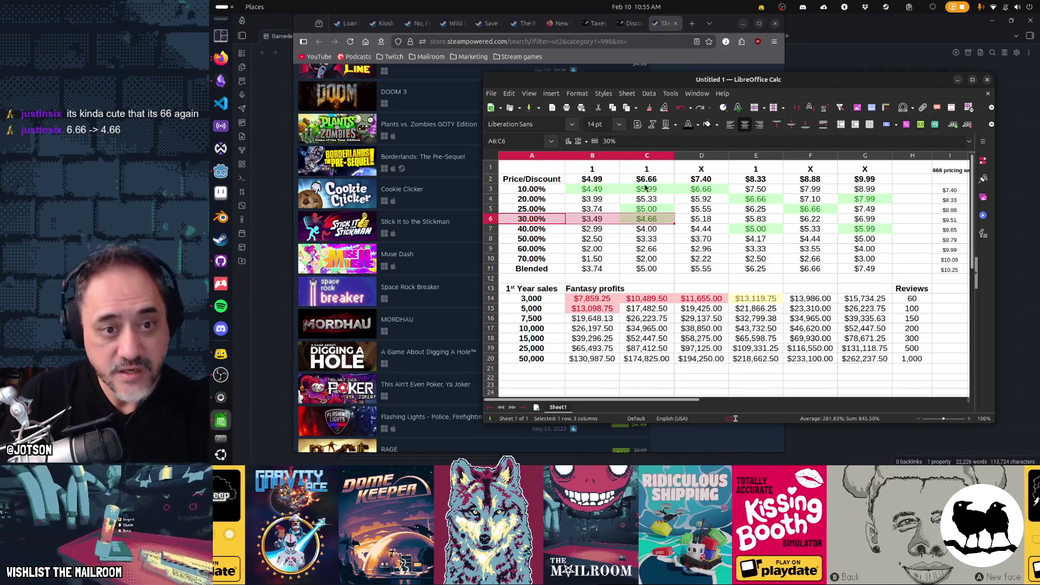
left_click(643, 184, "shift")
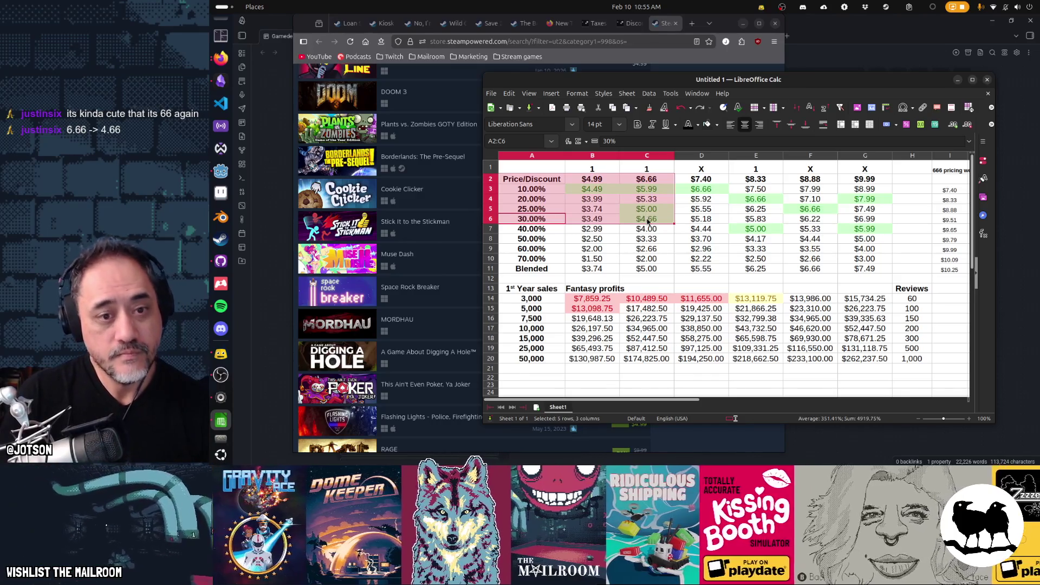
left_click(647, 221)
left_click_drag(646, 181, 647, 222)
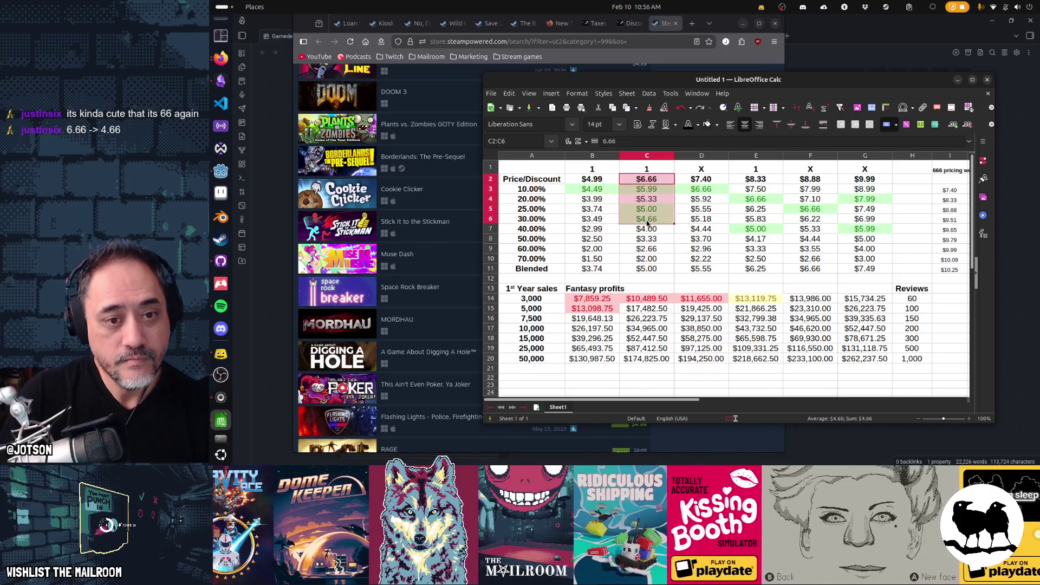
left_click_drag(539, 222, 667, 225)
left_click(667, 224)
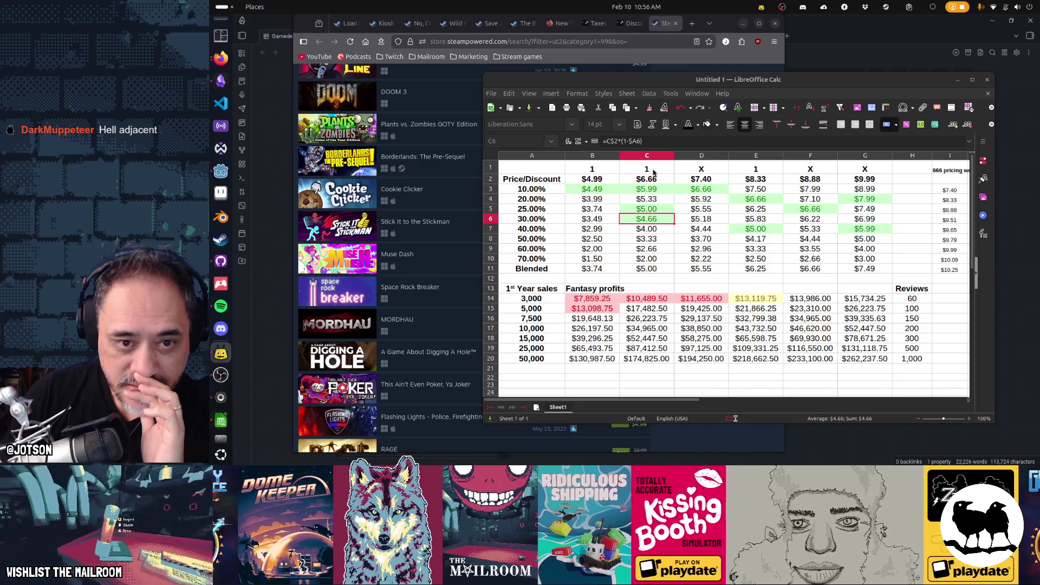
Step: Enter rank 2 in B1 for the $4.99 price and rank 3 in E1 for $8.33
right_click(653, 171)
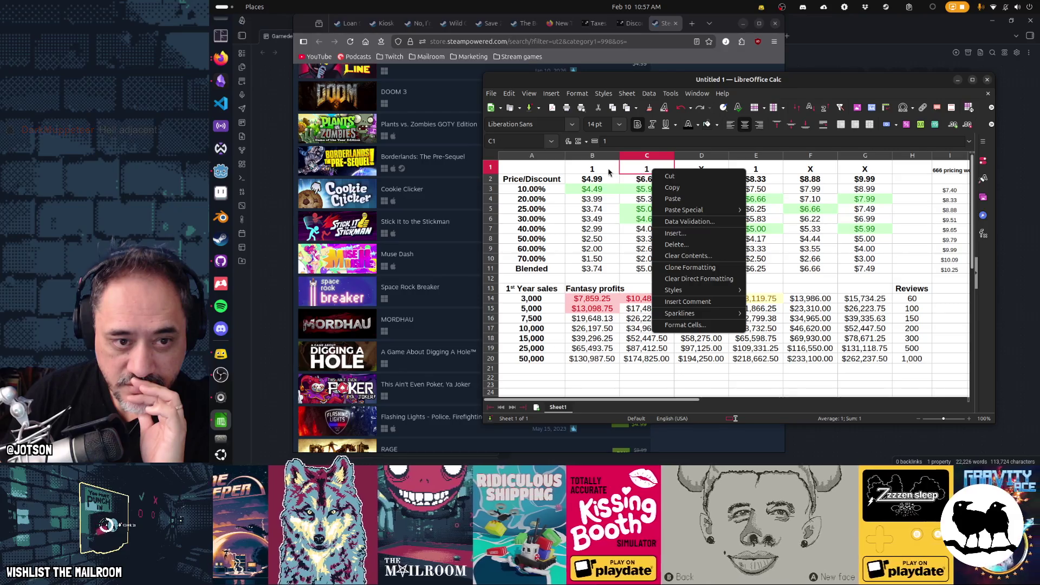
left_click(609, 172)
left_click(608, 172)
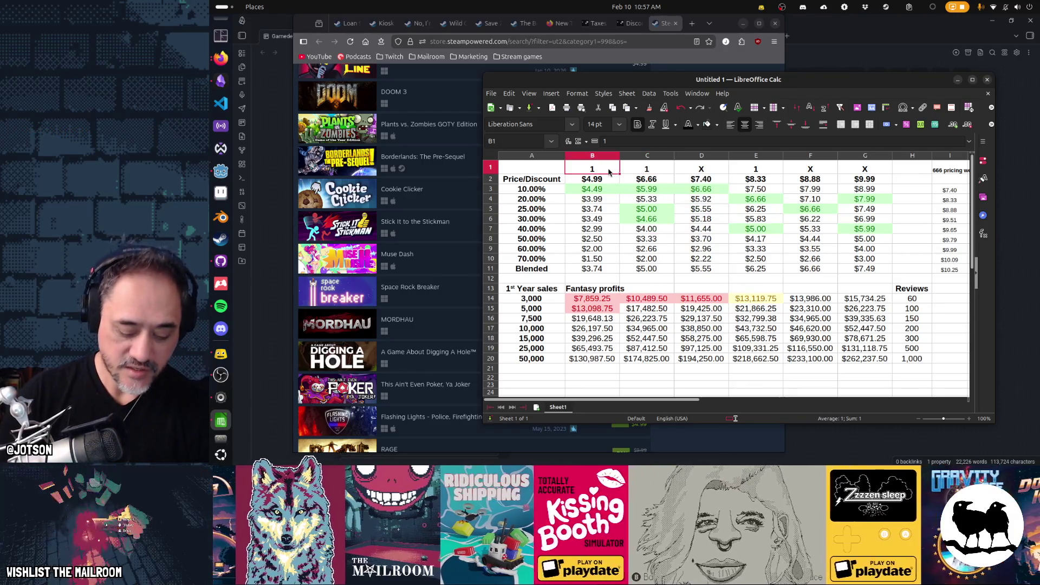
type("2")
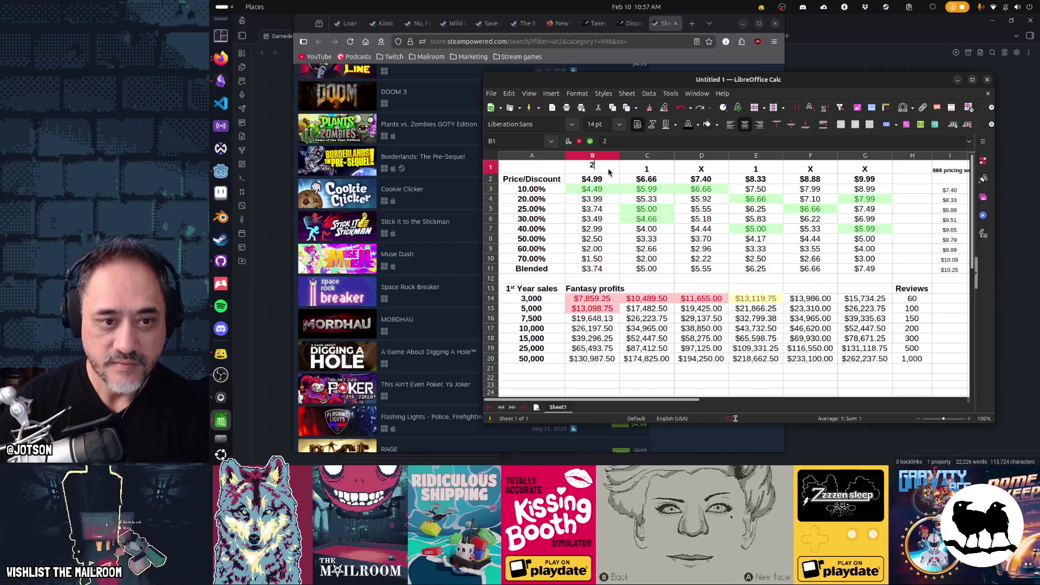
key("Tab")
key("Tab")
key("Tab")
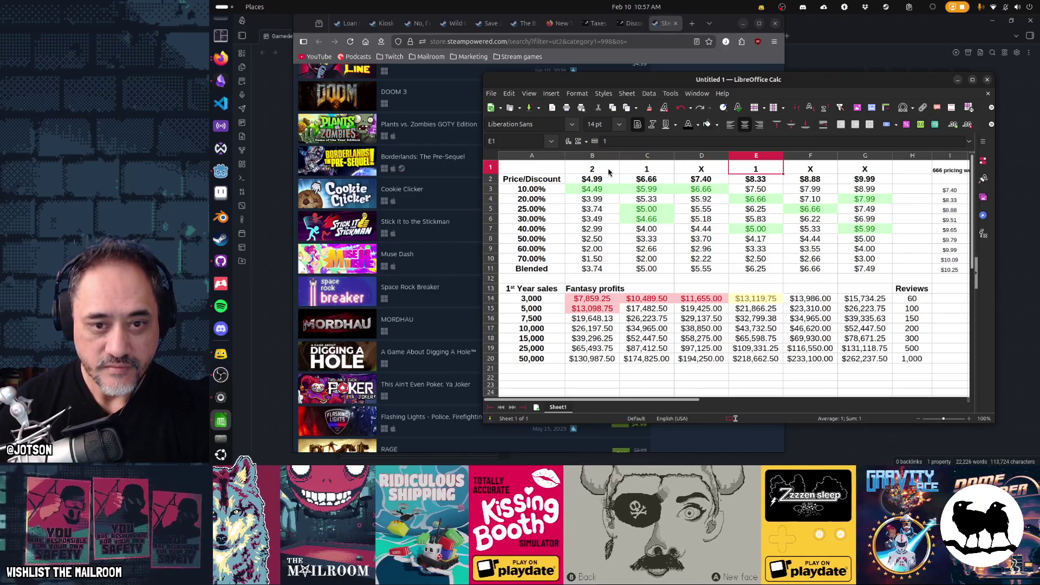
type("3")
key("Return")
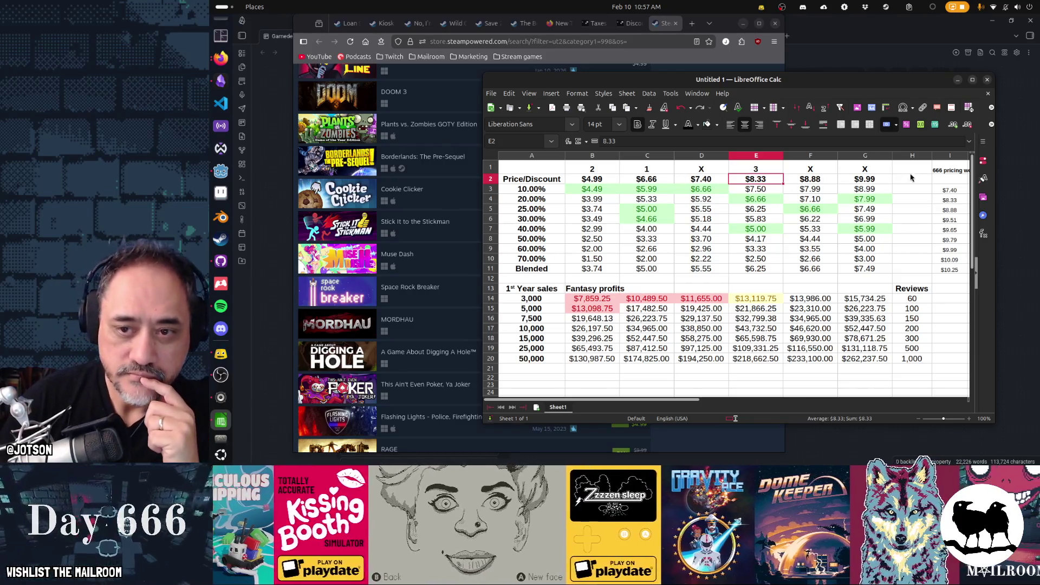
left_click(949, 171)
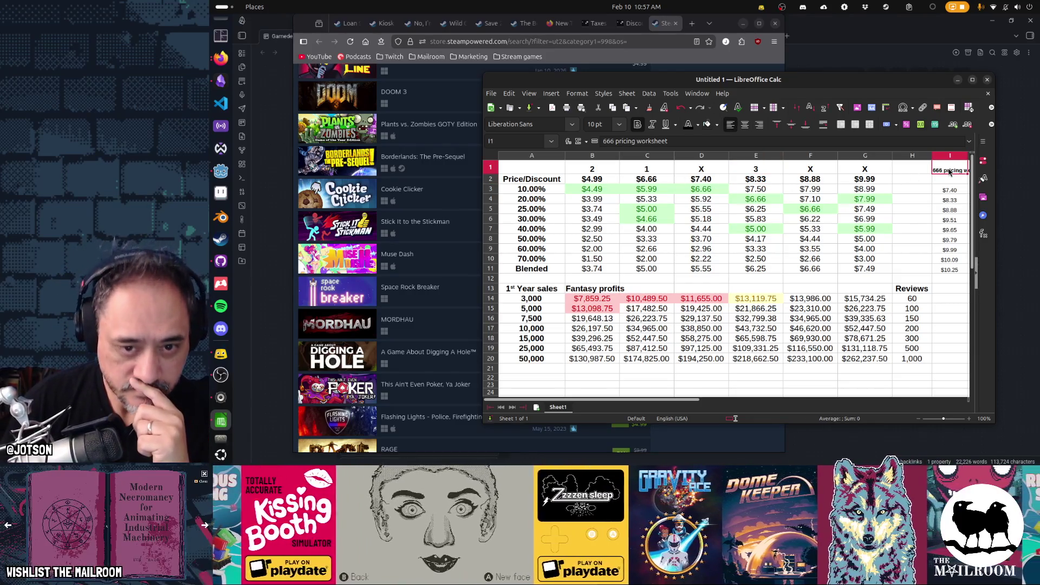
Step: Select and cut the 666 pricing worksheet figures in I2:K11
key("shift+Down")
key("shift+Down")
key("shift+Down")
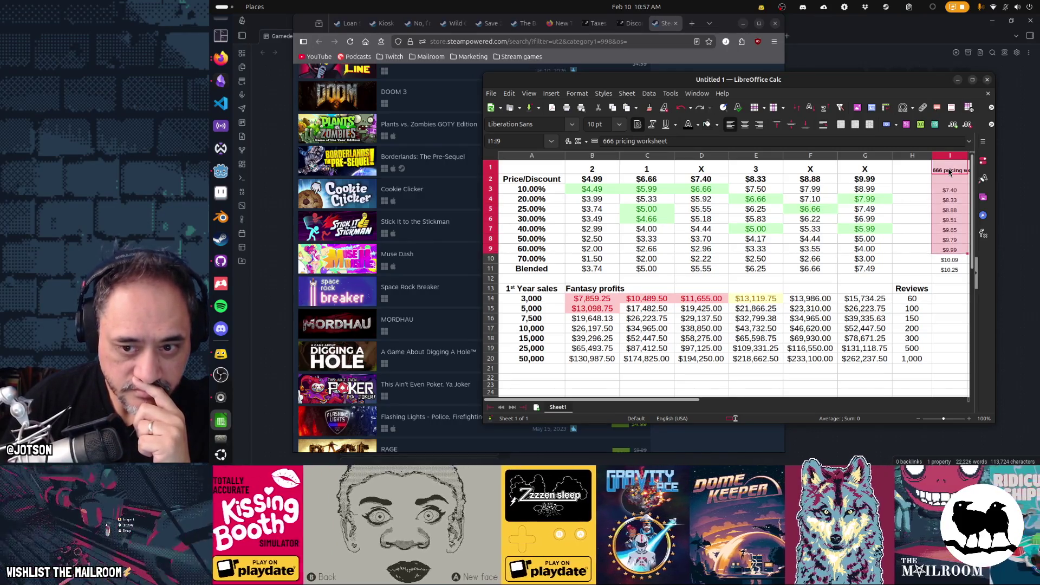
key("shift+Right")
key("shift+Right")
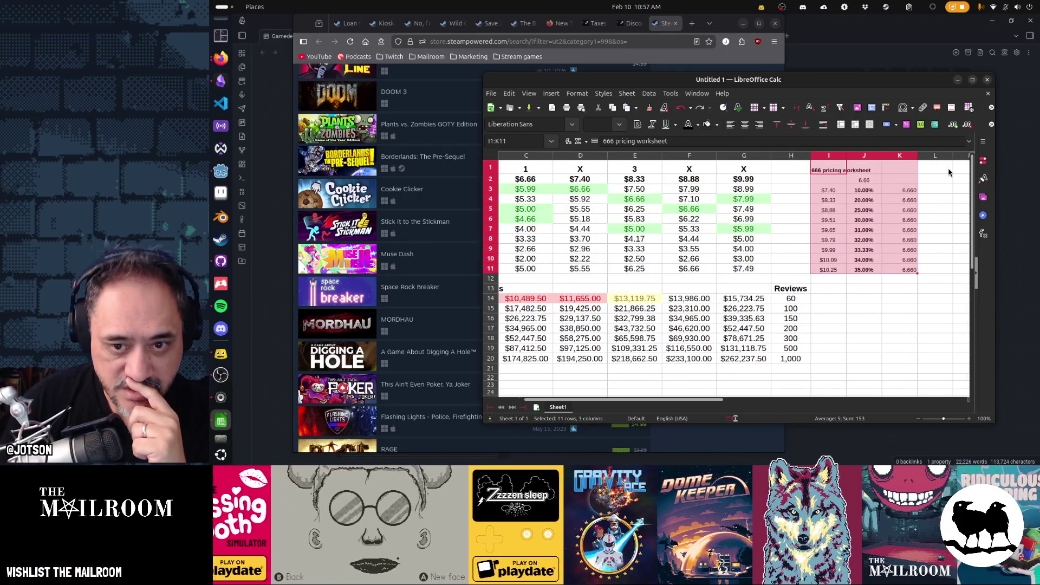
key("shift+Left")
key("shift+Left")
key("shift+Left")
key("shift+Right")
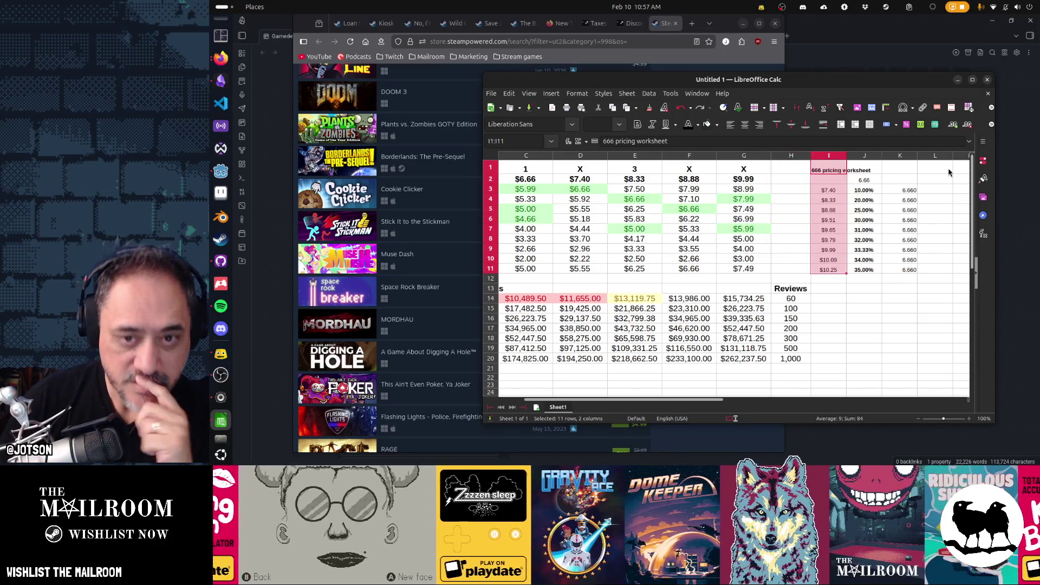
left_click(826, 171)
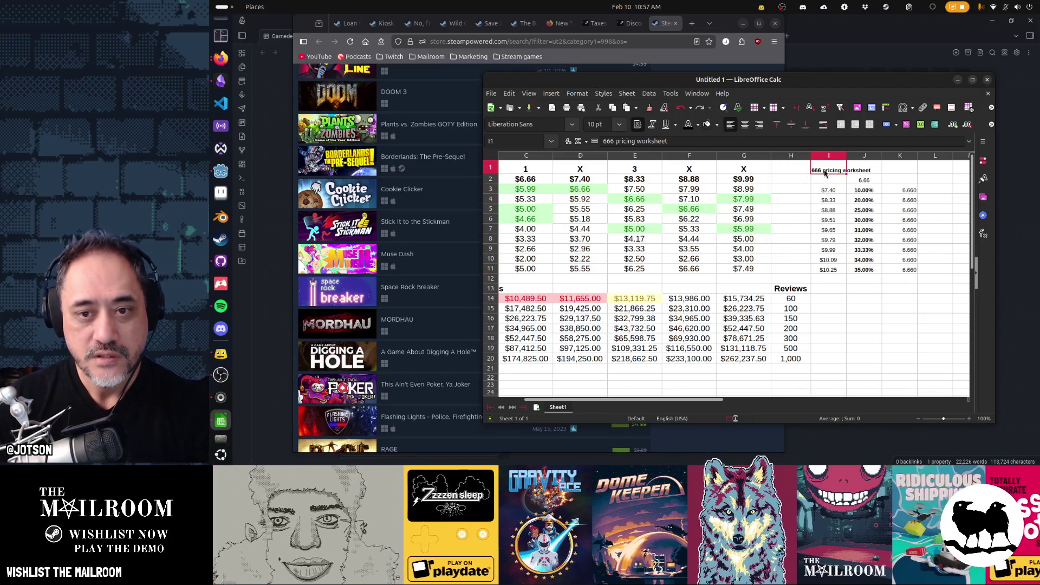
left_click_drag(828, 185, 912, 273)
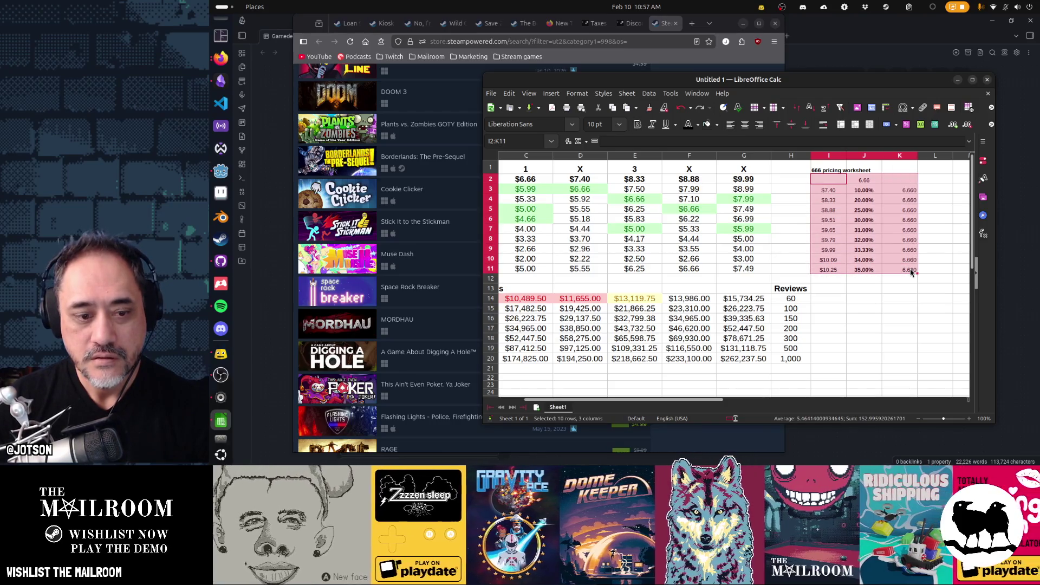
key("ctrl+x")
Step: Add a new Sheet2 at the end and paste the cut figures into it
right_click(548, 411)
key("Escape")
left_click(536, 407)
key("ctrl+v")
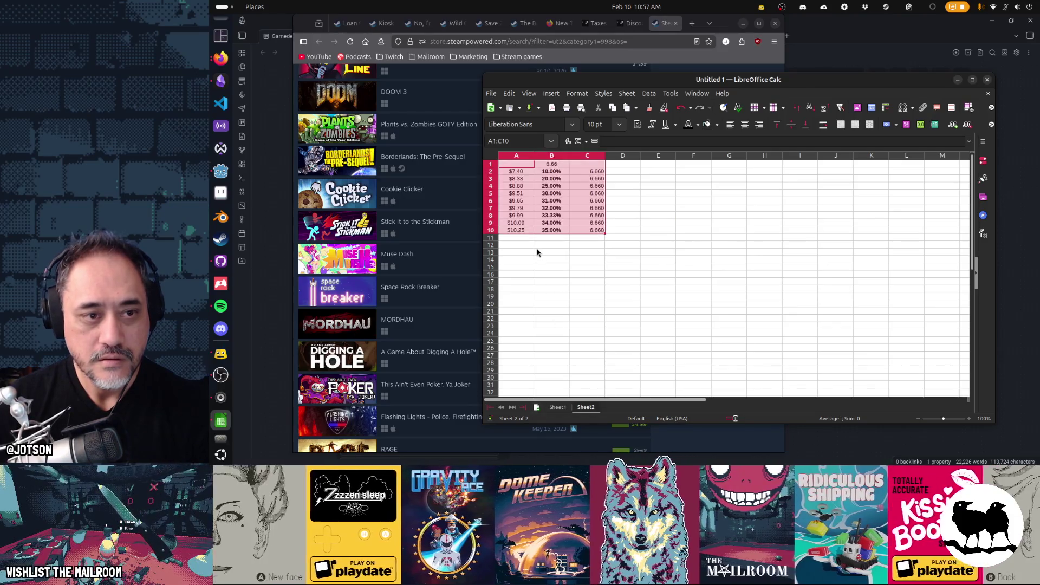
double_click(591, 409)
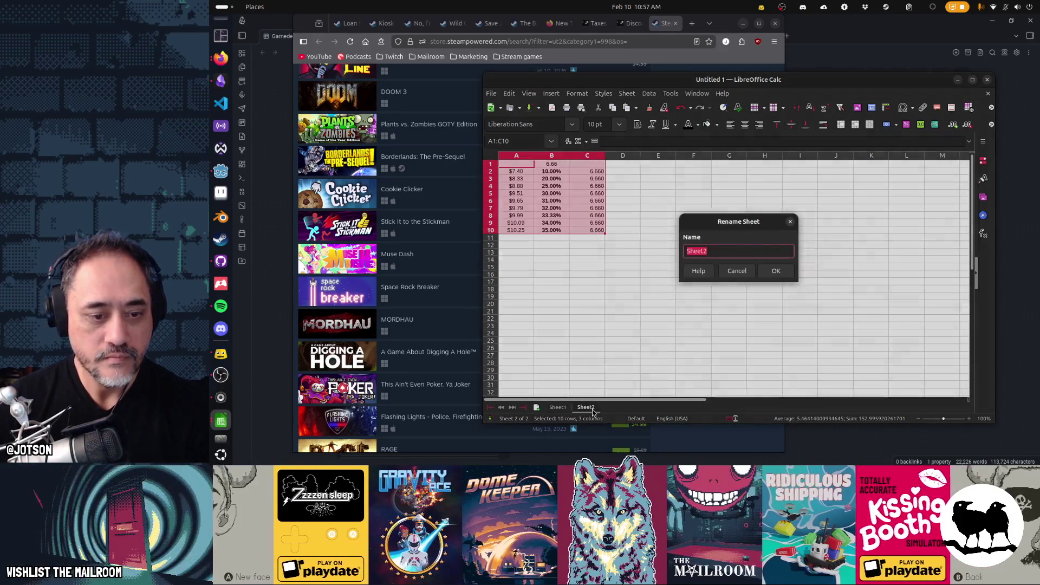
Step: Rename Sheet2 to '666 worksheet' and Sheet1 to 'pricing ideas'
type("666 worksheet")
key("Return")
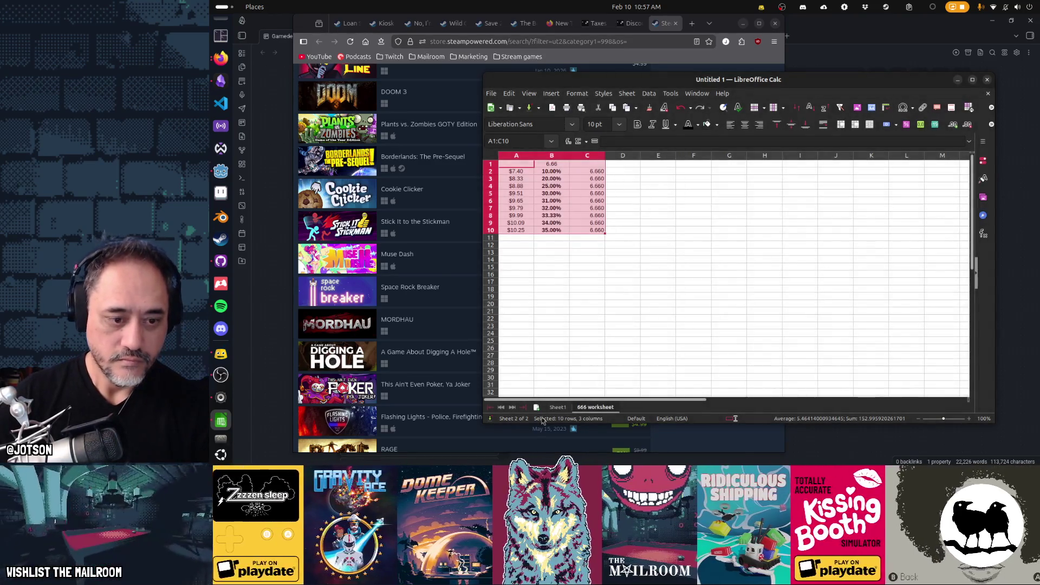
double_click(557, 409)
type("pric")
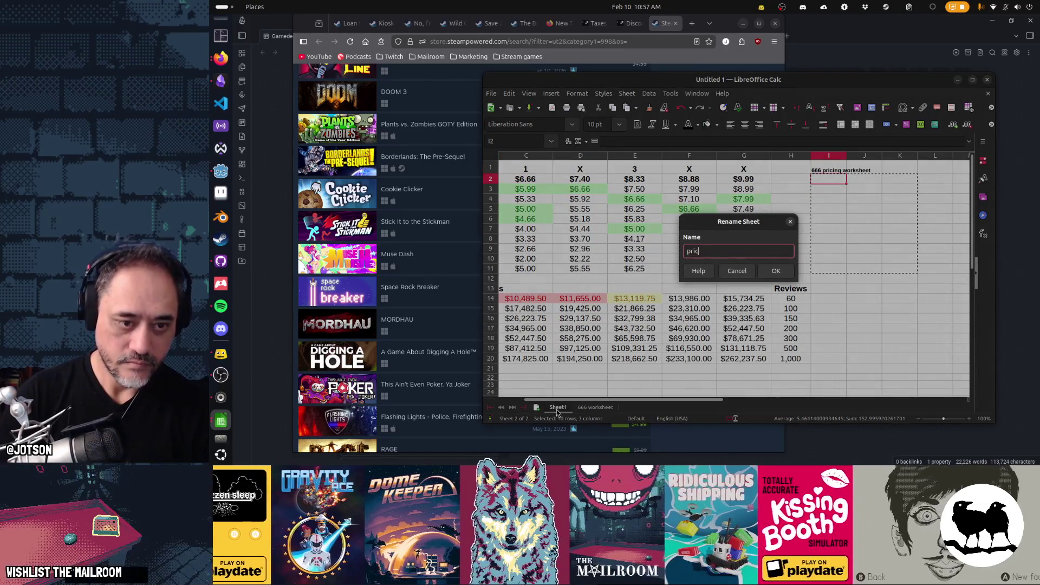
type("ing ideas")
key("Return")
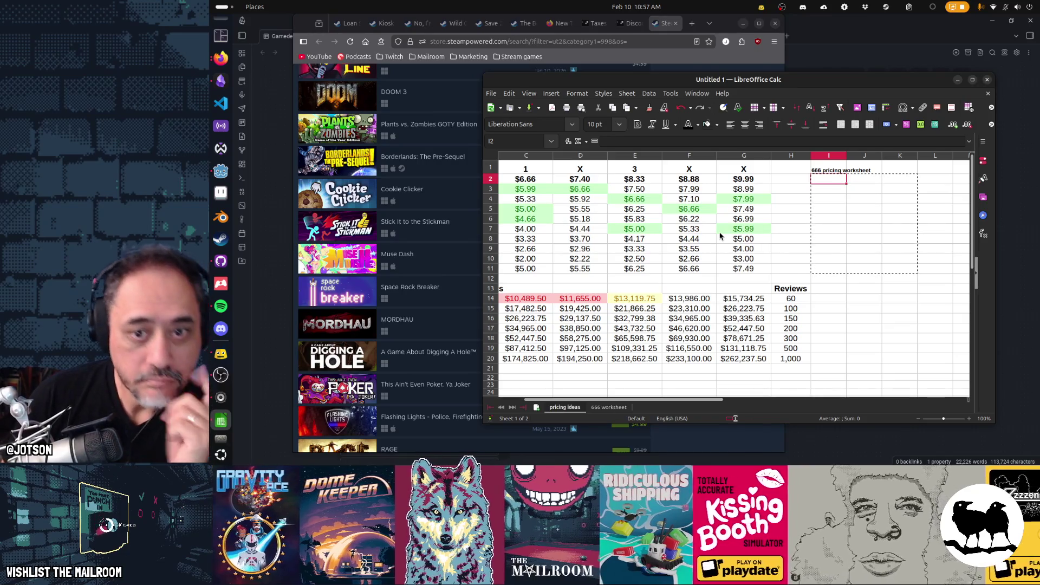
Step: Delete the old '666 pricing worksheet' heading from I1 and return to A1
left_click(829, 172)
key("Delete")
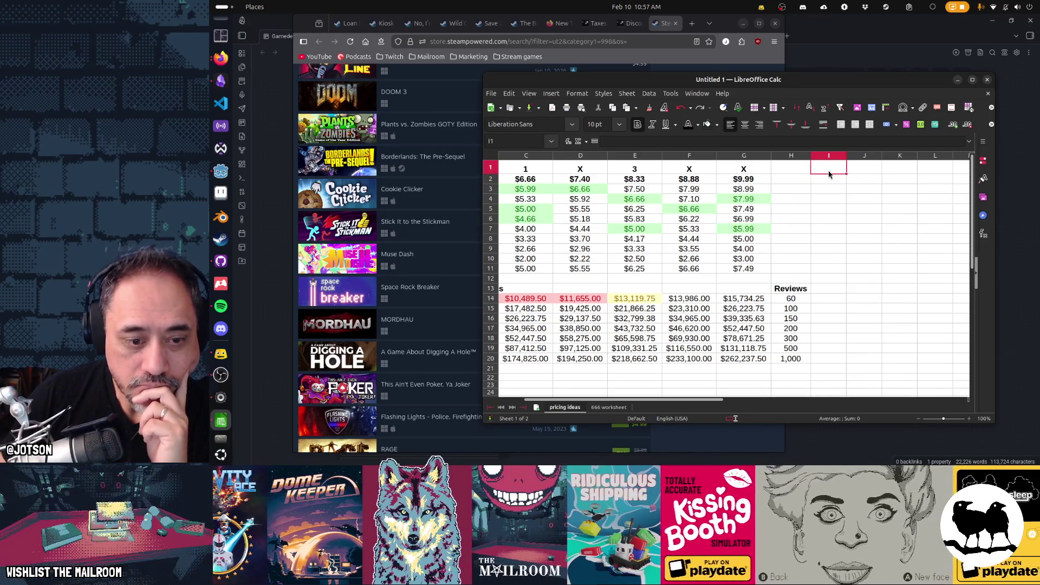
key("ctrl+Home")
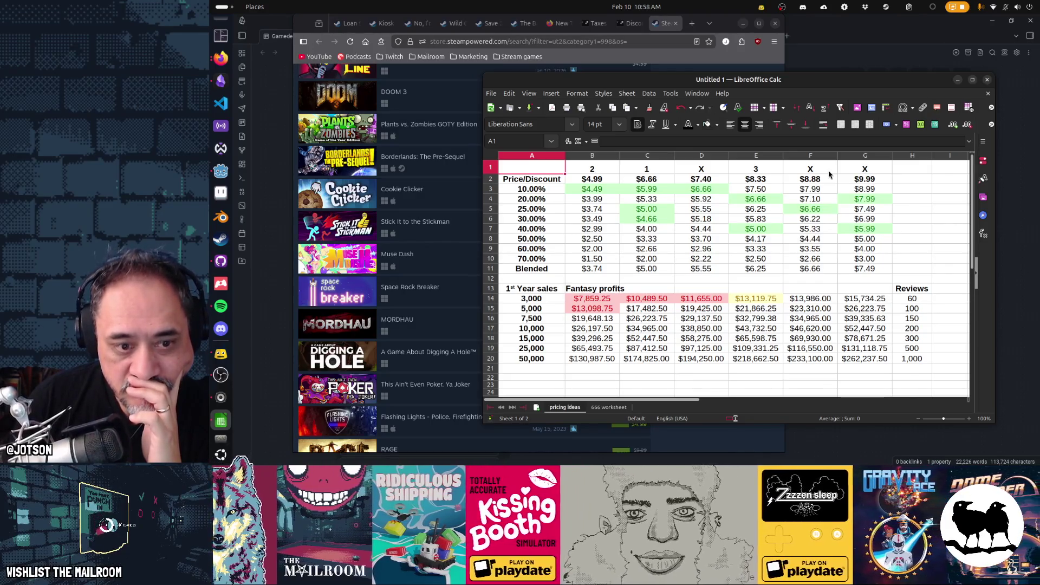
left_click(907, 291)
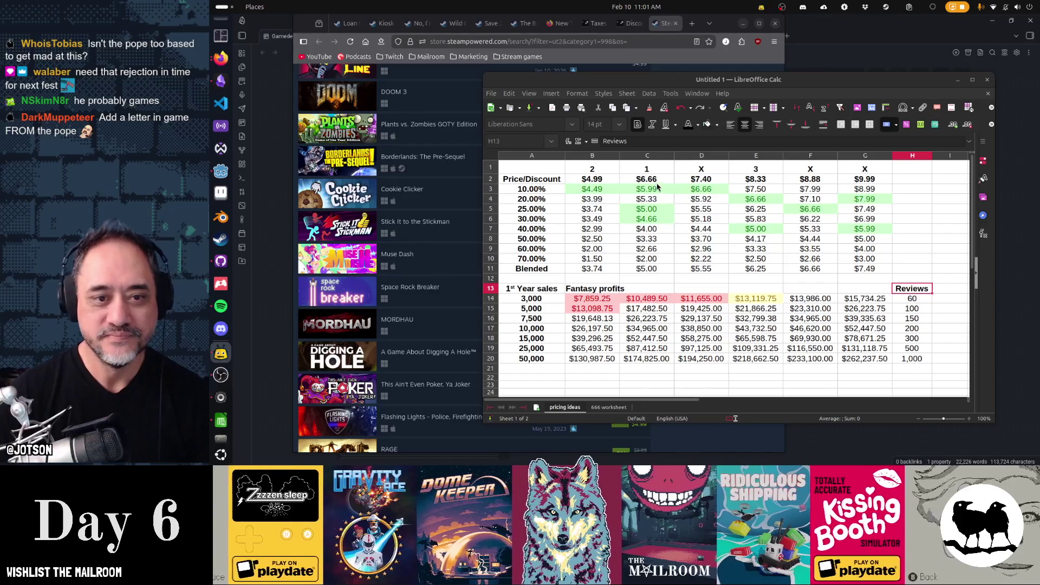
left_click(657, 182)
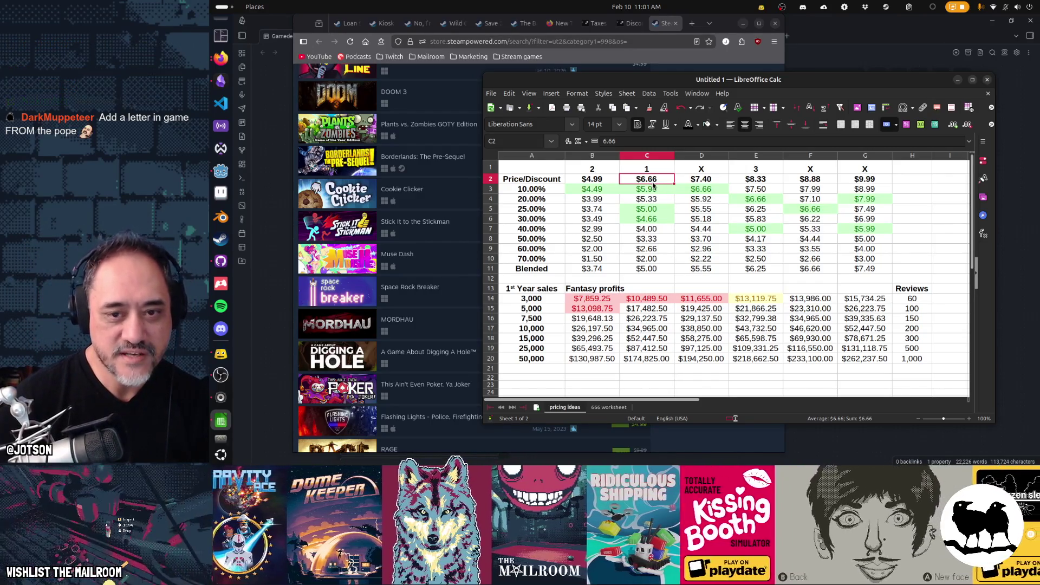
left_click(761, 185)
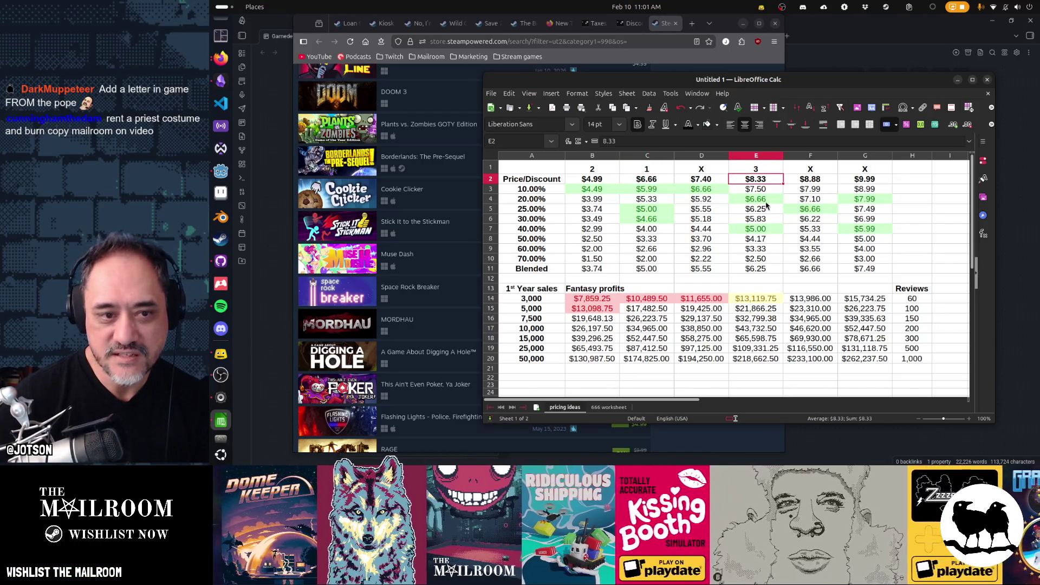
left_click(763, 201)
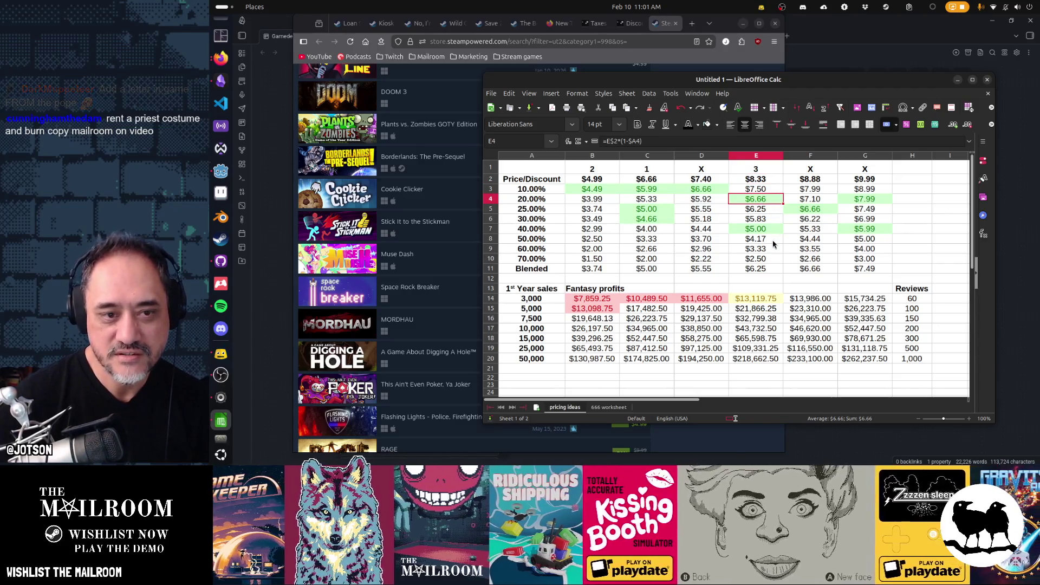
left_click(612, 182)
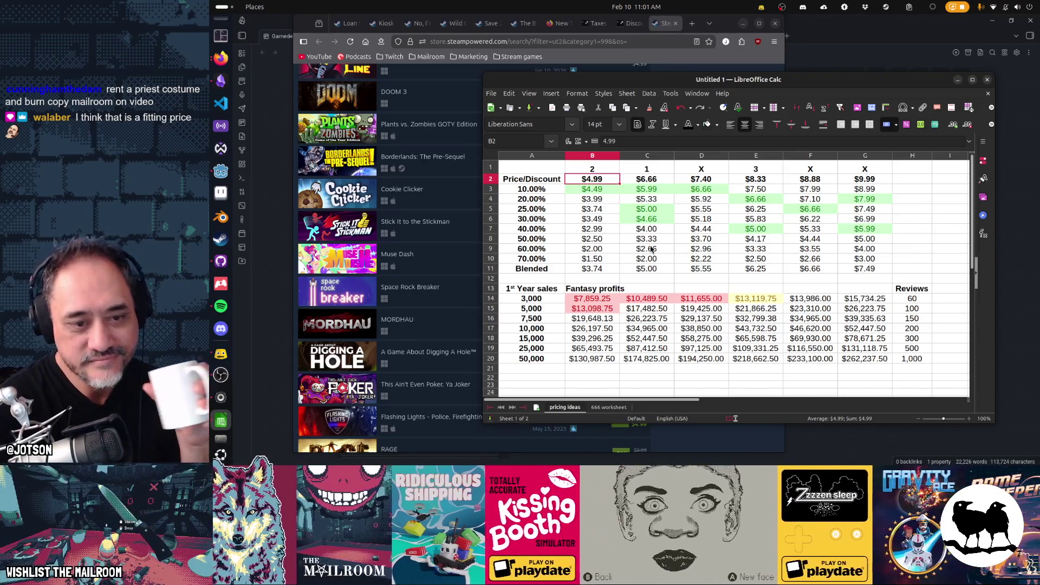
left_click(593, 291)
left_click(541, 302)
left_click(903, 301)
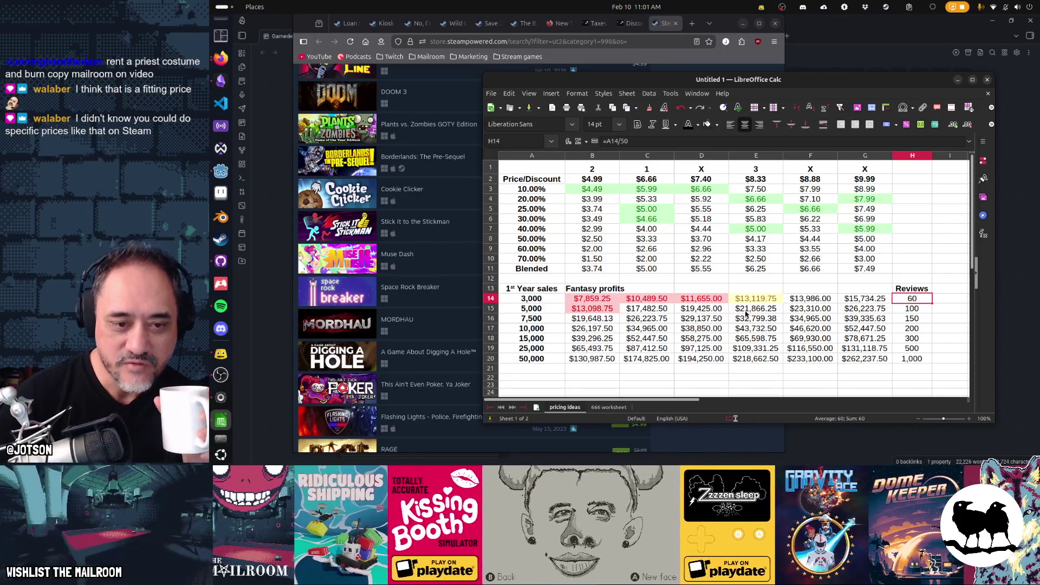
left_click(658, 302)
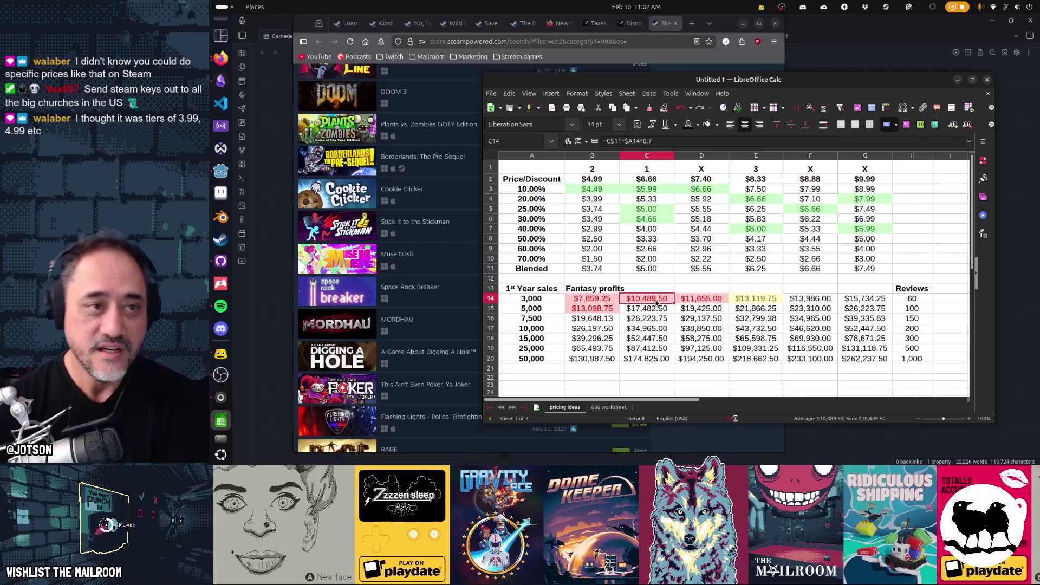
left_click(643, 68)
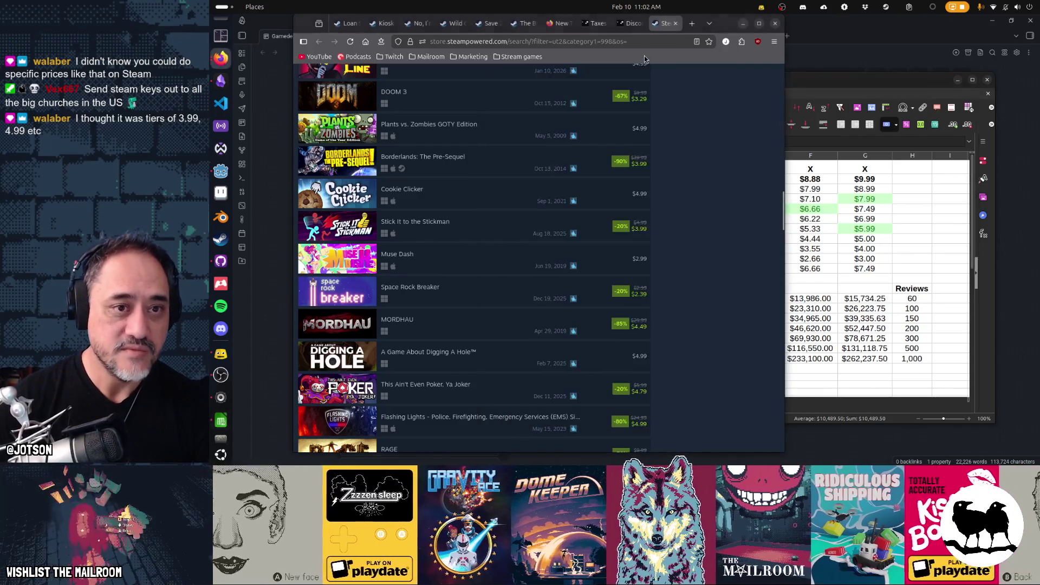
Step: Look through the saved game store tabs, including The Boba Teashop and Dead Letter Dept
scroll(633, 281, "down", 4)
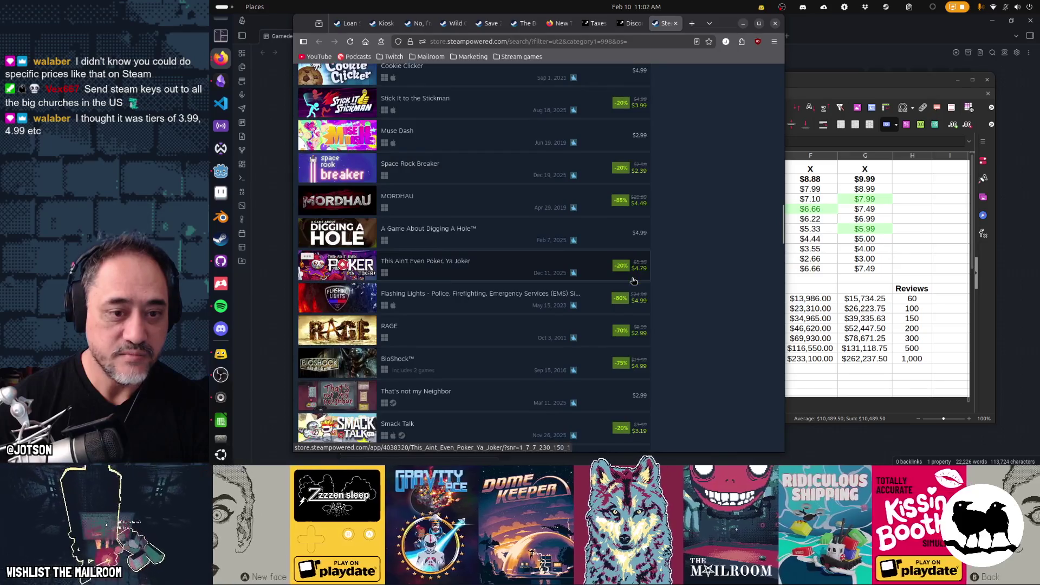
scroll(634, 280, "up", 10)
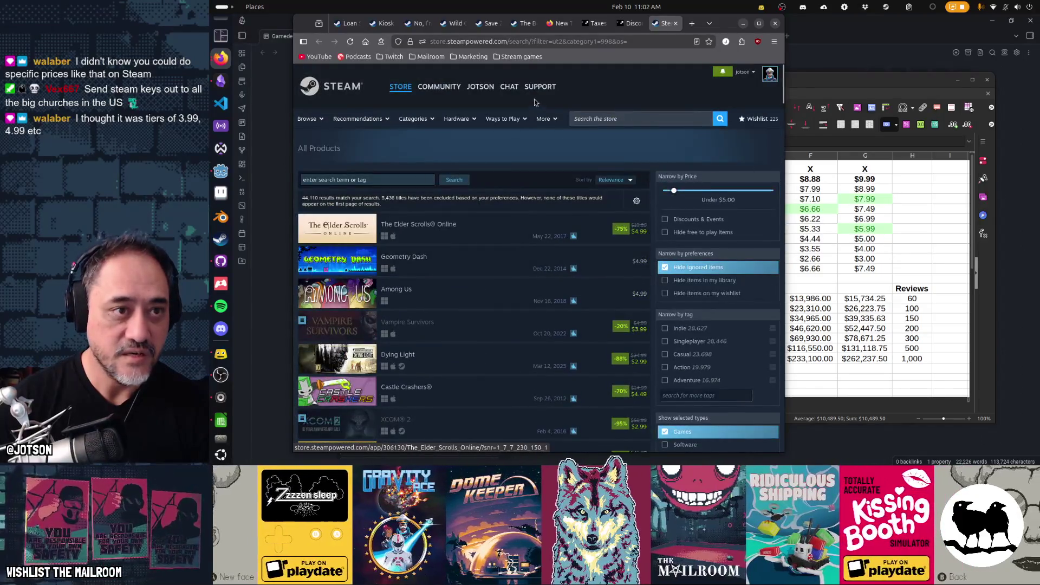
left_click(422, 28)
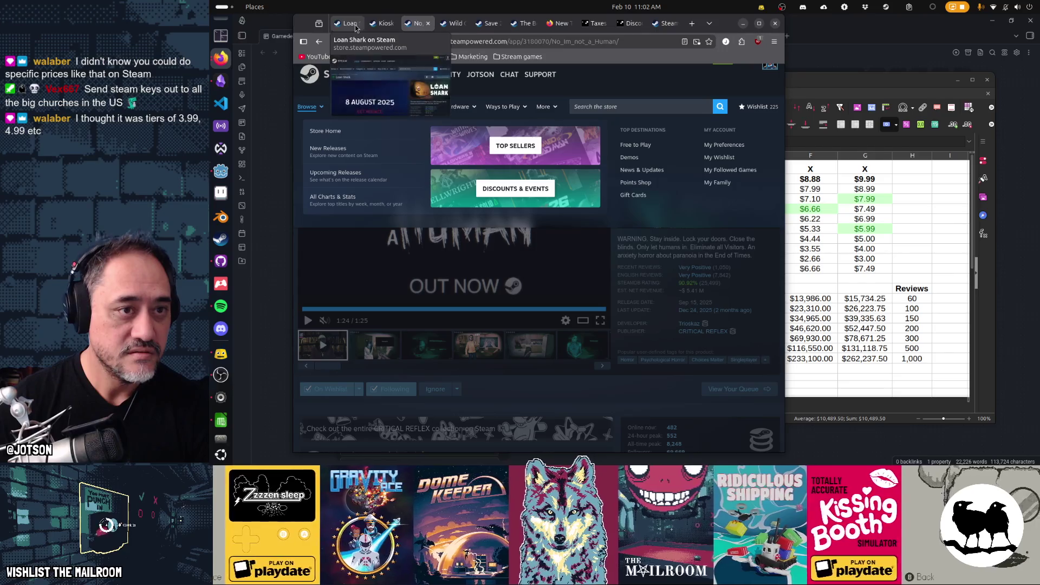
left_click(522, 23)
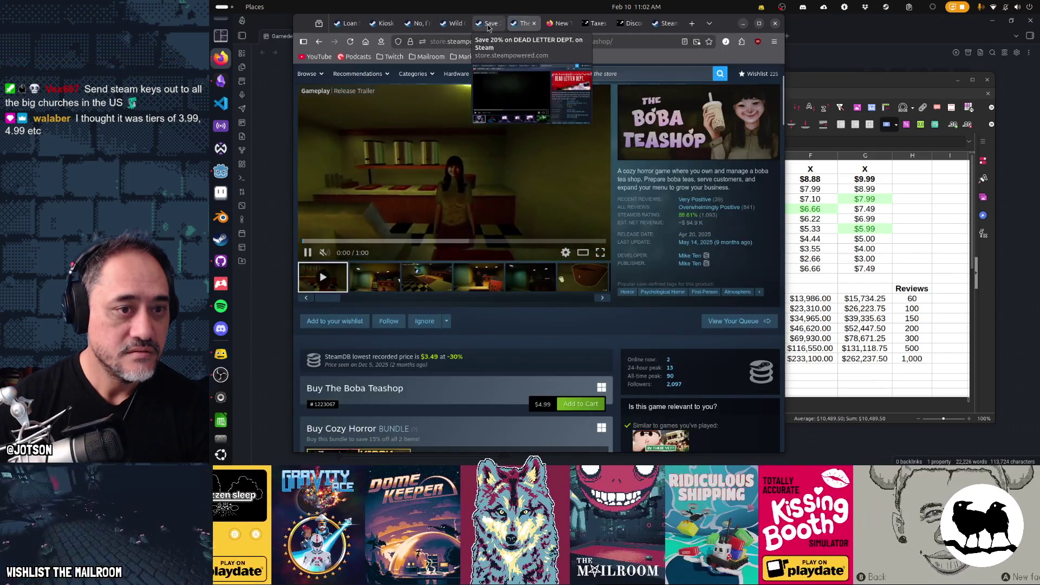
left_click(488, 25)
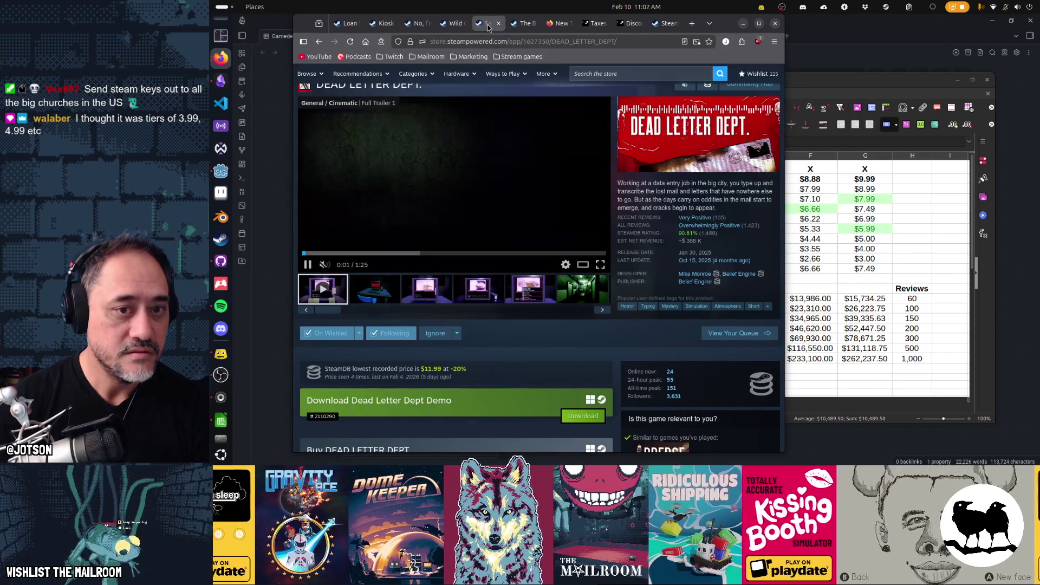
Step: Search 'steam 868 hack' in a new tab and open 868-HACK's Steam store page
key("ctrl+t")
type("stea")
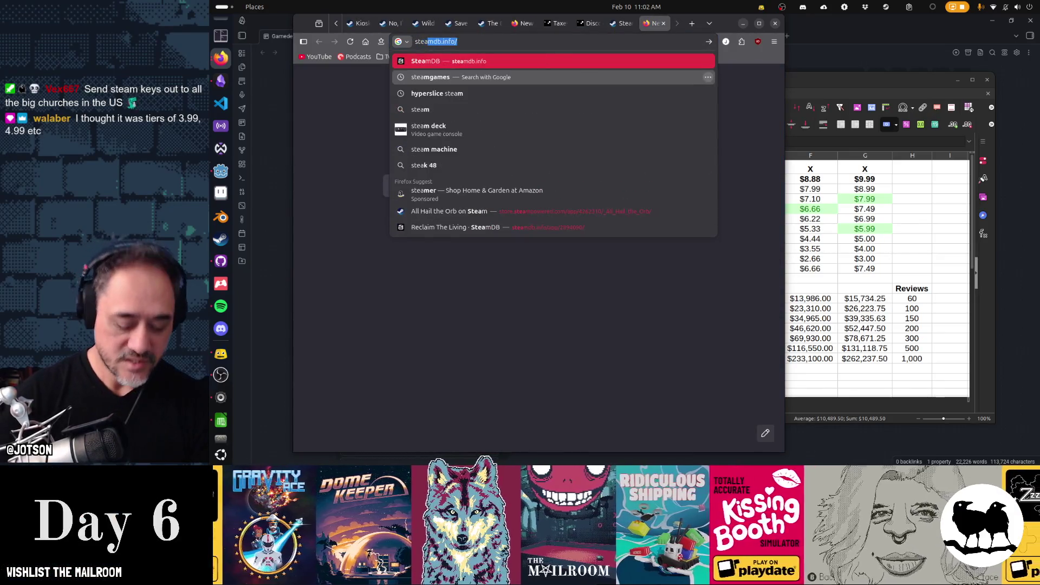
type("m 868 hack")
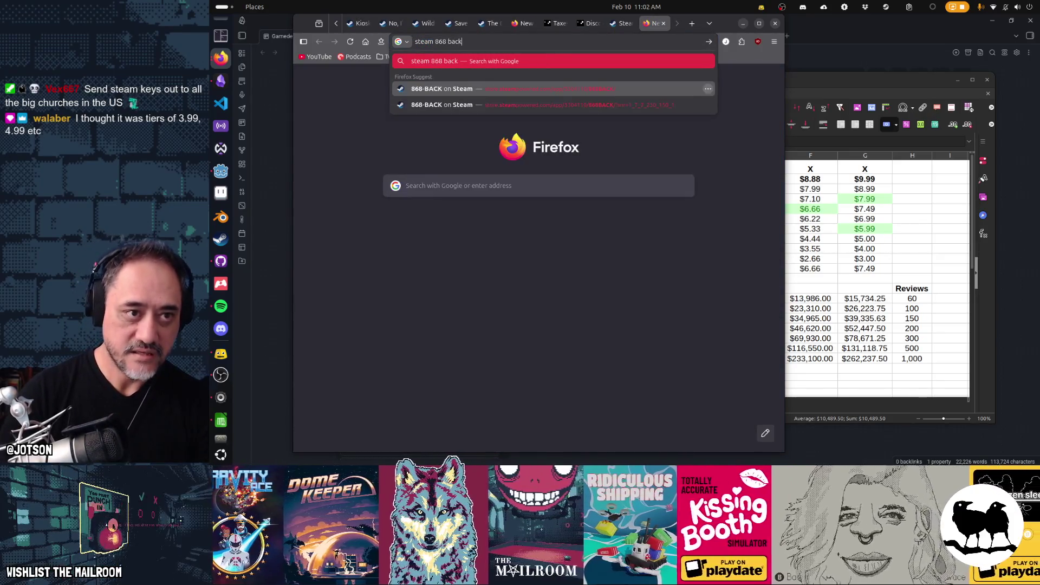
key("Return")
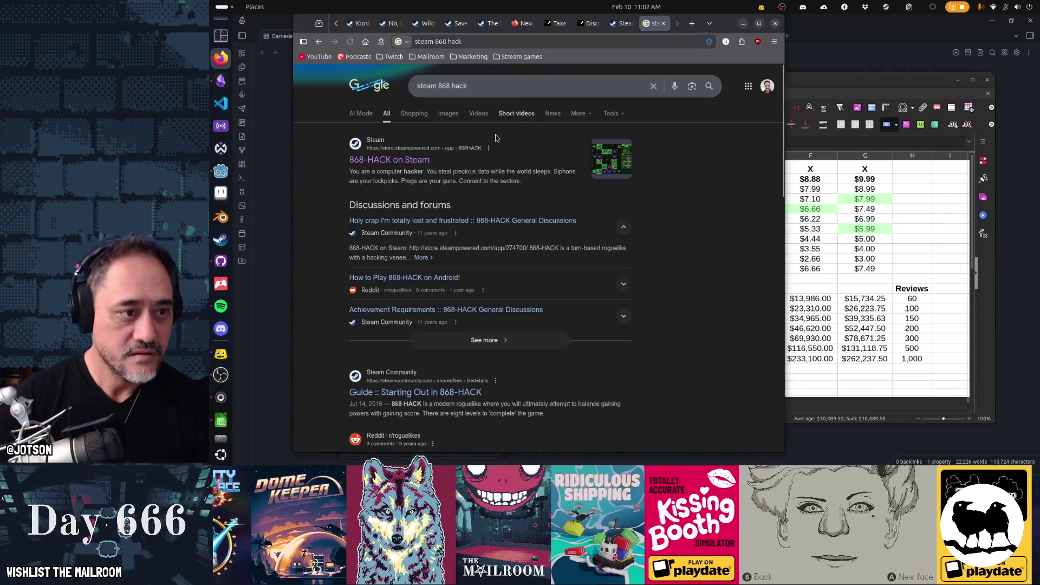
left_click(389, 159)
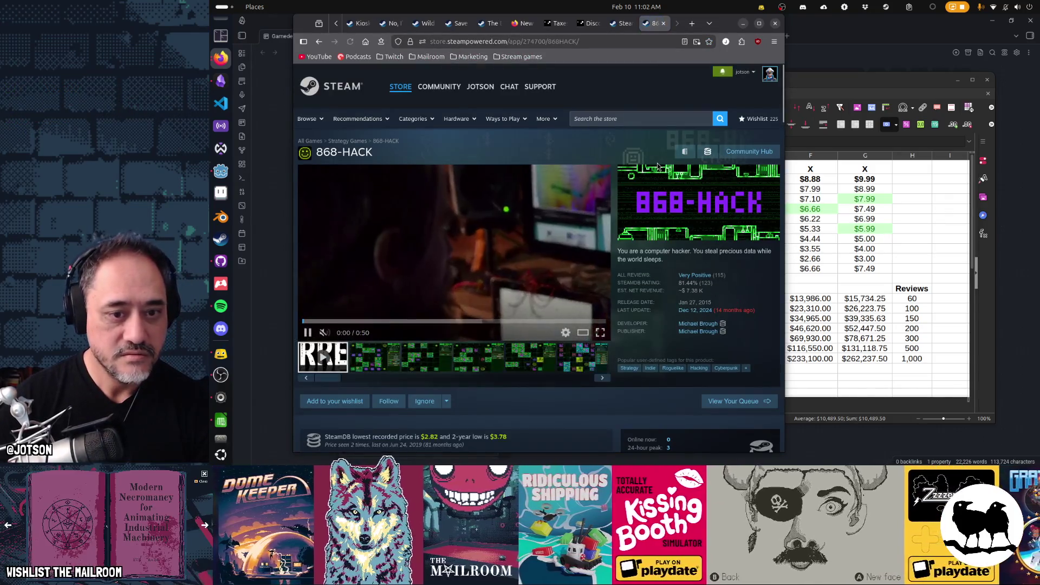
Step: Open 868-HACK's SteamDB price history, sorted by converted price from highest to lowest
scroll(721, 198, "down", 3)
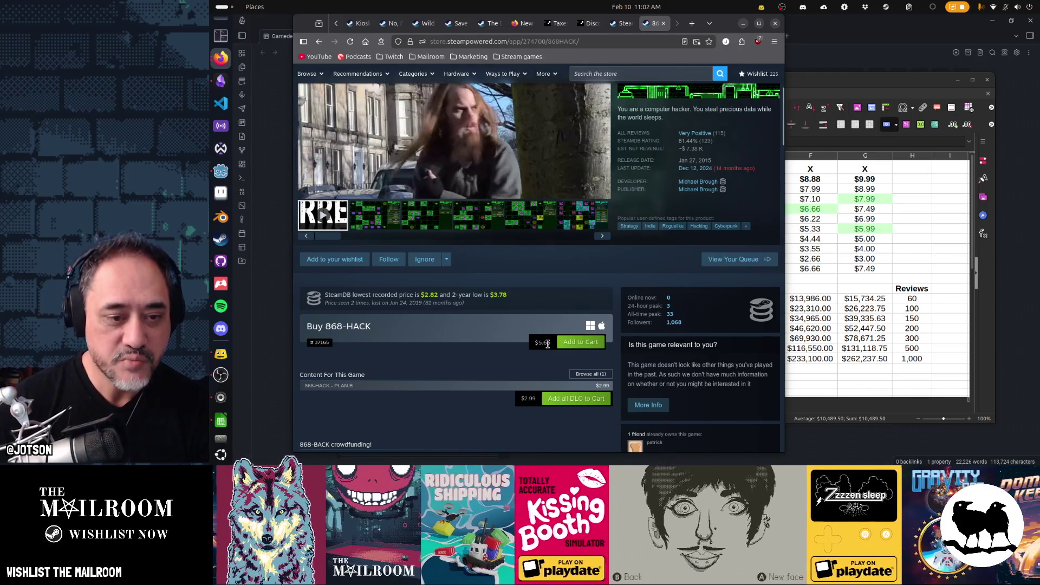
left_click(760, 312)
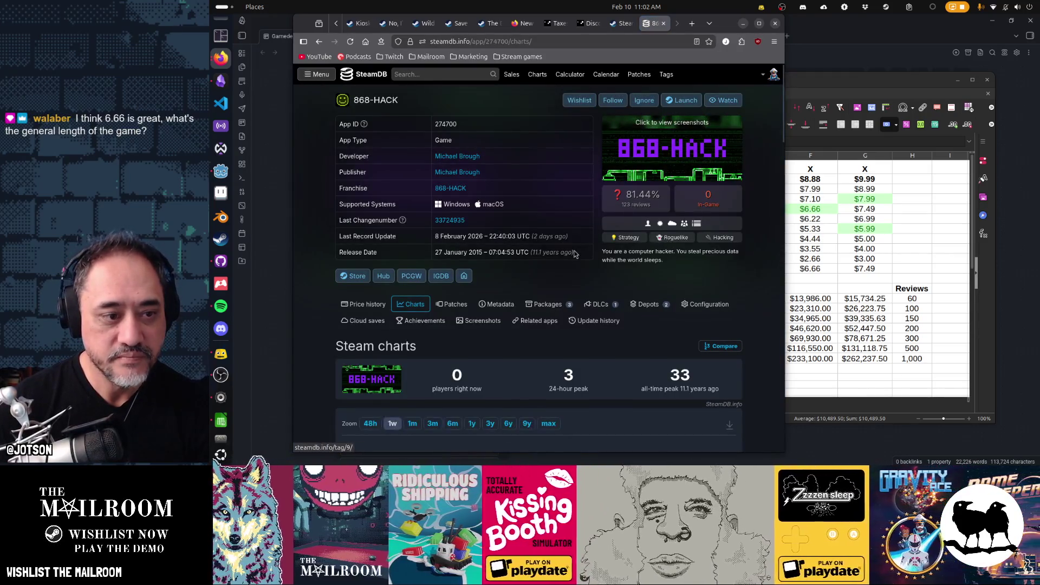
left_click(362, 305)
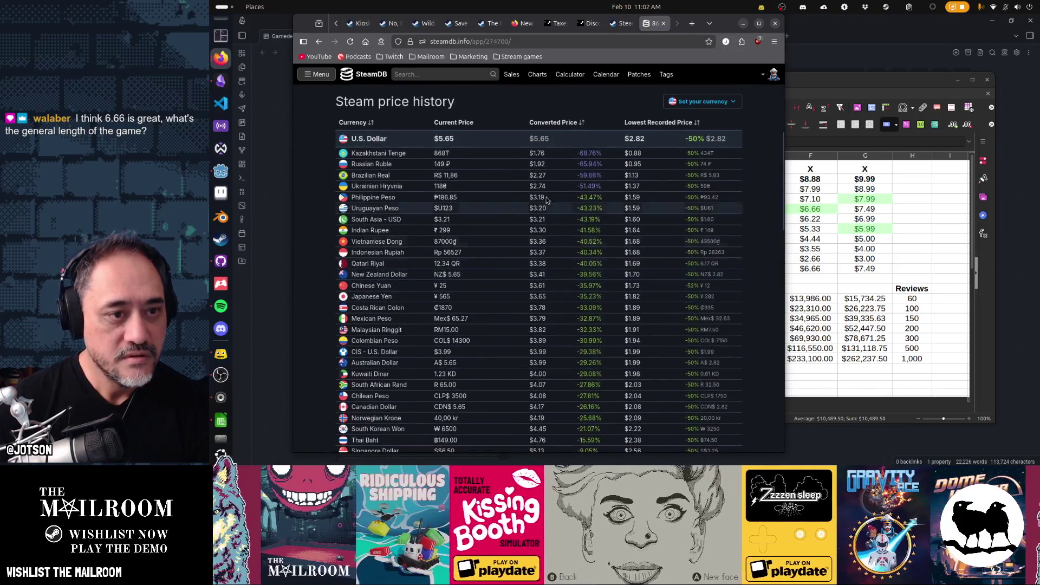
left_click(565, 123)
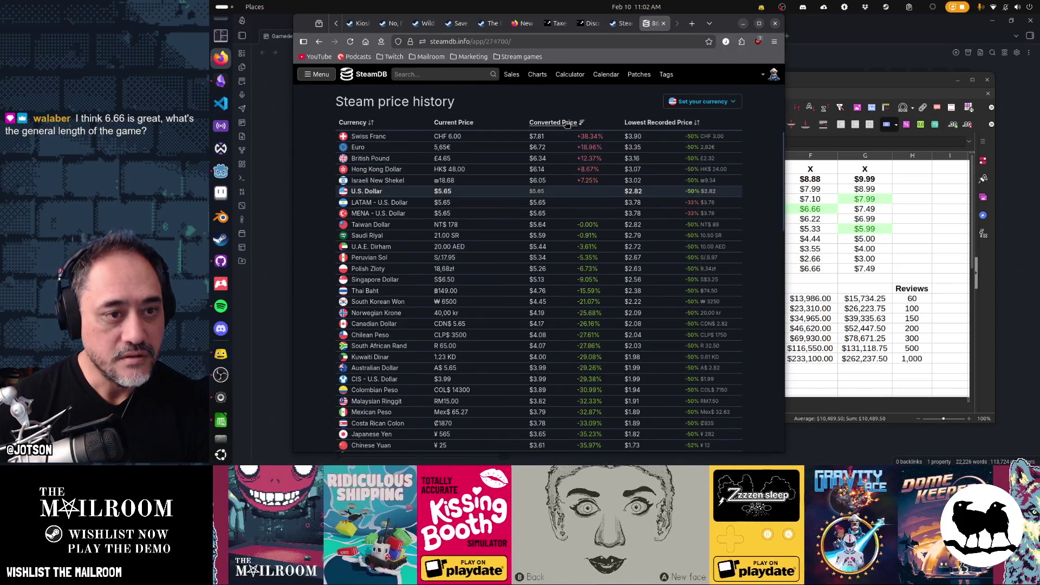